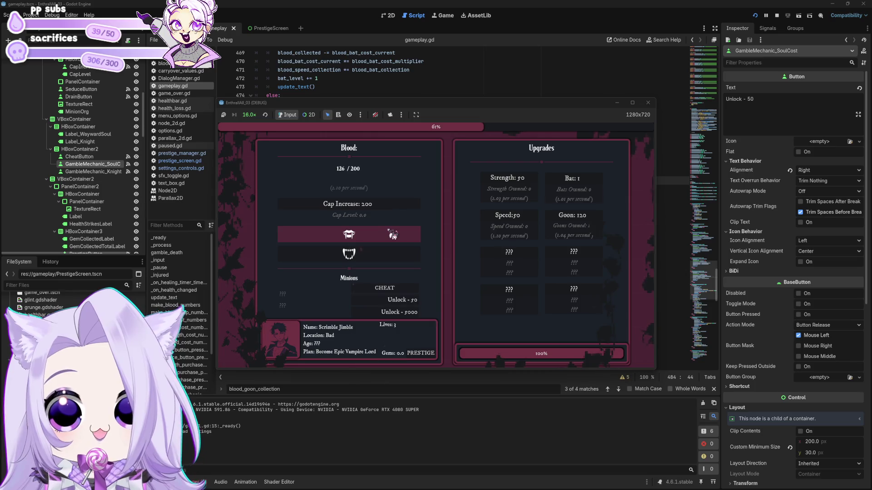
# Step: Buy one Goon upgrade in the running game, then stop the test run
pyautogui.click(584, 227)
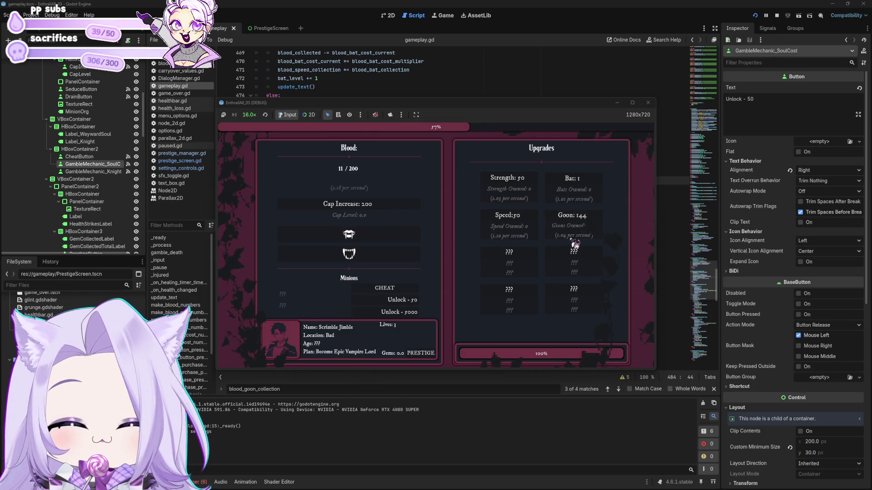
pyautogui.click(648, 103)
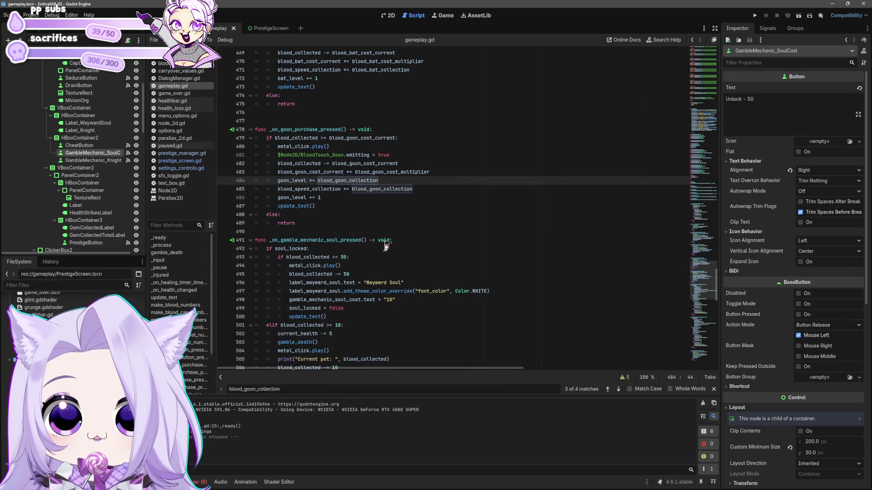
# Step: Delete the 'goon_level *= blood_goon_collection' line from the Goon purchase handler
pyautogui.click(423, 188)
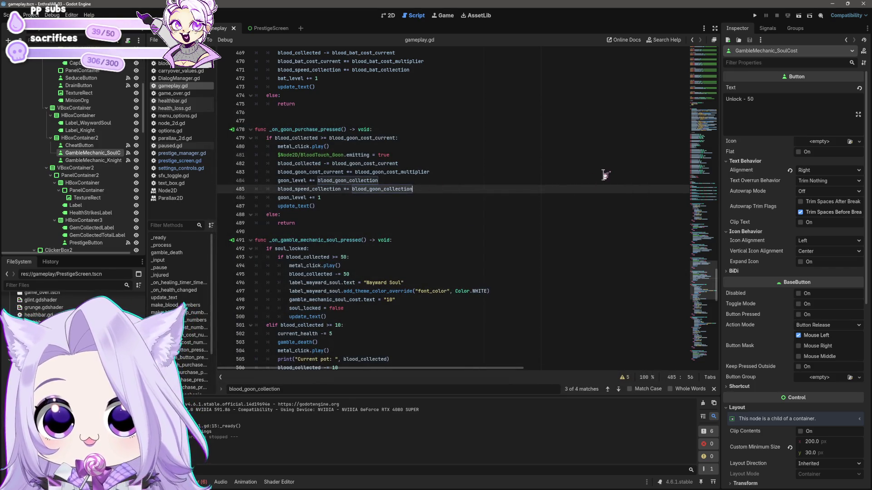
pyautogui.hotkey('ctrl', 'z')
pyautogui.hotkey('ctrl', 'z')
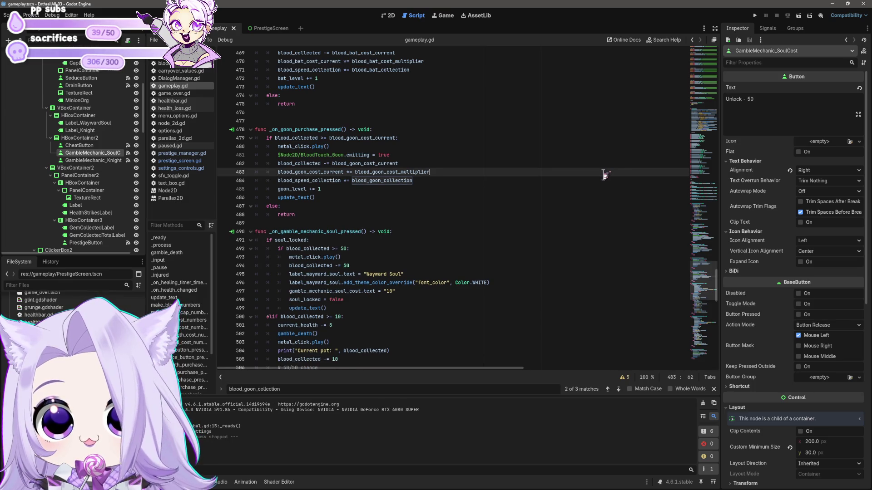
pyautogui.scroll(10, 564, 210)
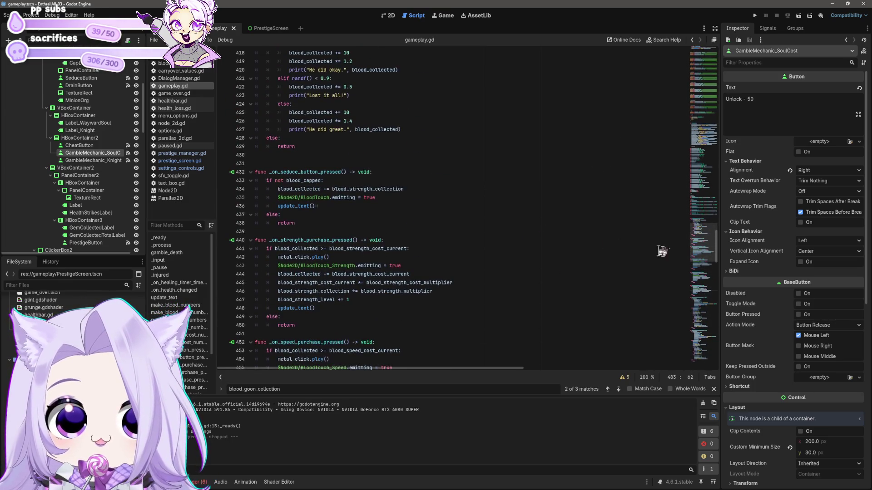
# Step: Select and copy the body of _on_strength_purchase_pressed
pyautogui.moveTo(715, 249); pyautogui.dragTo(724, 284)
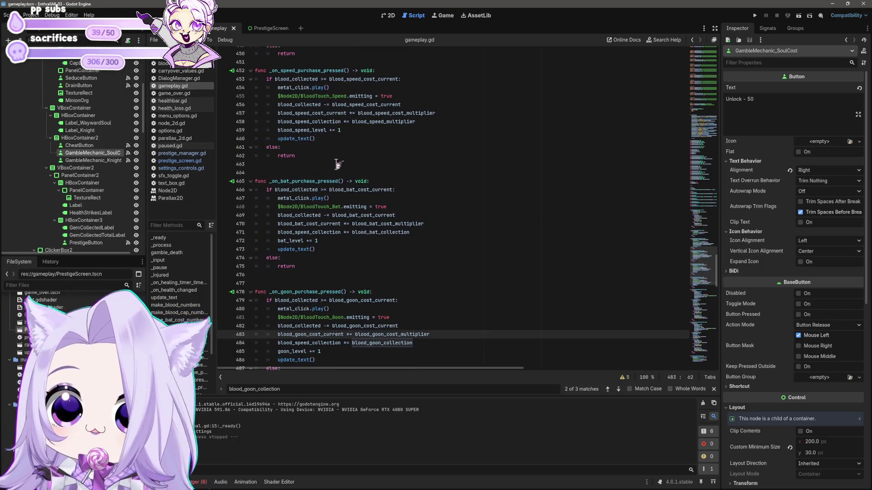
pyautogui.scroll(5, 338, 164)
pyautogui.moveTo(304, 182)
pyautogui.mouseDown()
pyautogui.moveTo(277, 180)
pyautogui.moveTo(207, 105)
pyautogui.mouseUp()
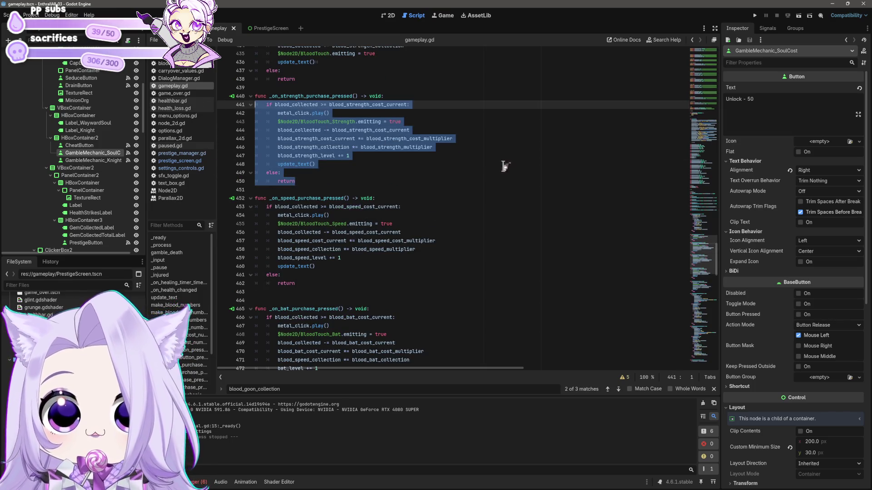
pyautogui.scroll(-11, 481, 144)
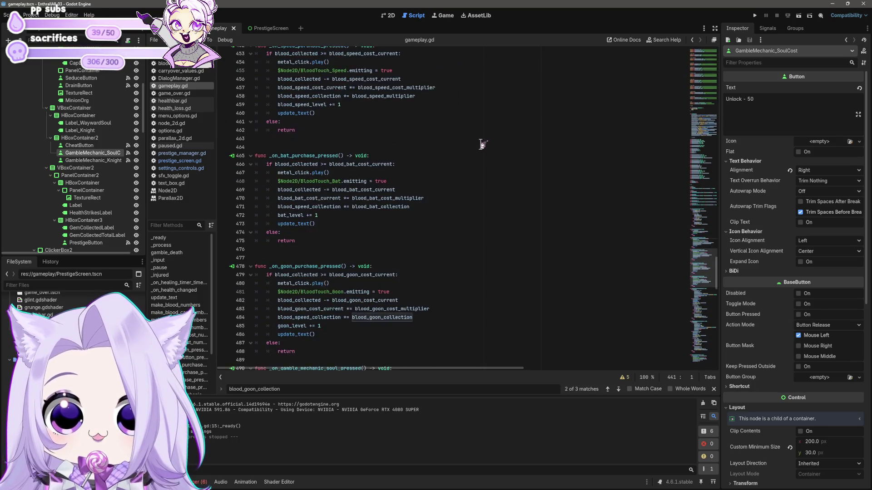
pyautogui.scroll(-1, 325, 212)
pyautogui.moveTo(295, 198); pyautogui.dragTo(190, 119)
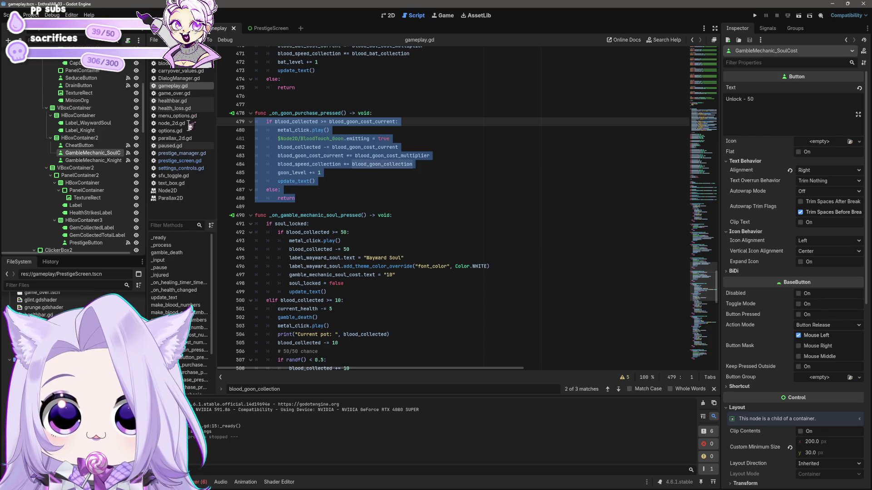
# Step: Paste the strength logic into the Goon handler, renaming the particle node to BloodTouch_Goon and the cost deduction to goon
pyautogui.write('if blood_collected >= blood_strength_cost_current: \t\tmetal_click.play() \t\t$Node2D/BloodTouch_Strength.emitting = true \t\tblood_collected -= blood_strength_cost_current \t\tblood_strength_cost_current *= blood_strength_cost_multiplier \t\tblood_strength_collection += blood_strength_multiplier \t\tblood_strength_level += 1 \t\tupdate_text() \telse: \t\treturn')
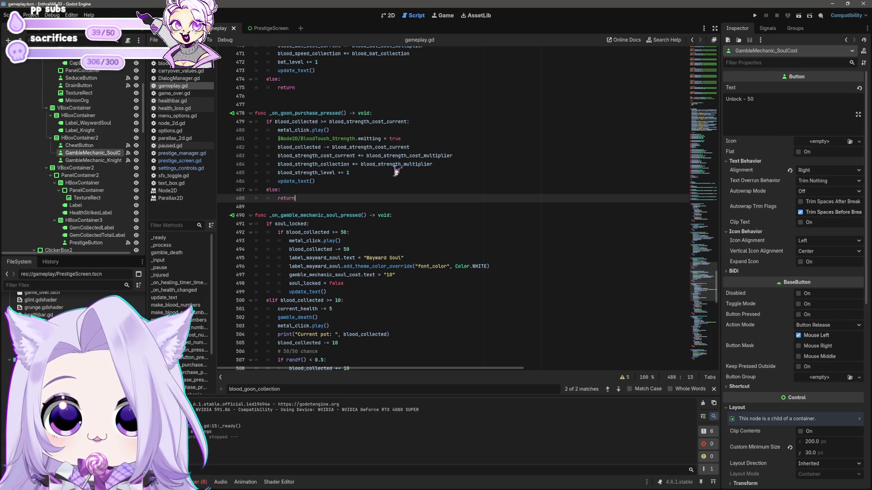
pyautogui.click(335, 140)
pyautogui.hotkey('ctrl', 'shift', 'Right')
pyautogui.write('Goon')
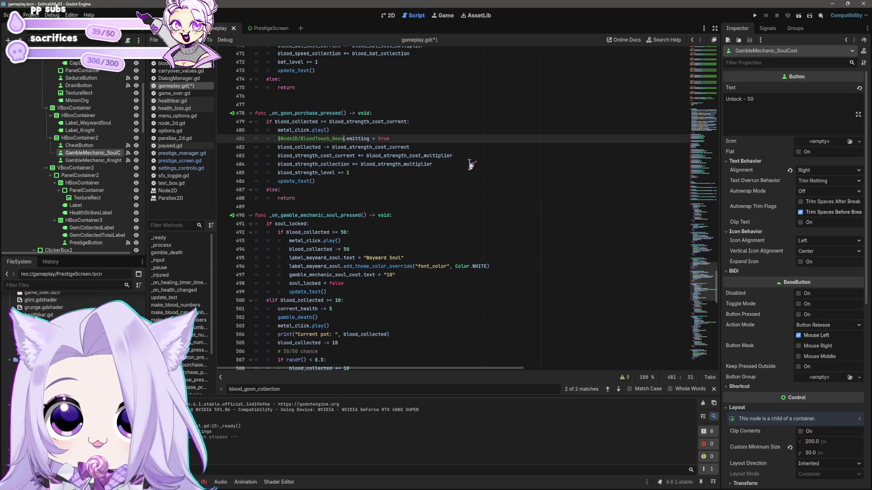
pyautogui.press('Down')
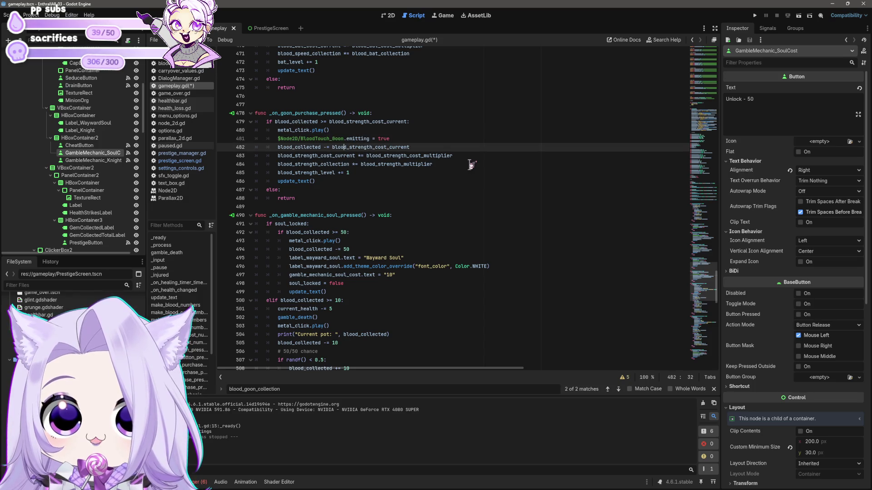
pyautogui.hotkey('shift', 'Right')
pyautogui.hotkey('shift', 'Right')
pyautogui.hotkey('shift', 'Right')
pyautogui.write('Goon')
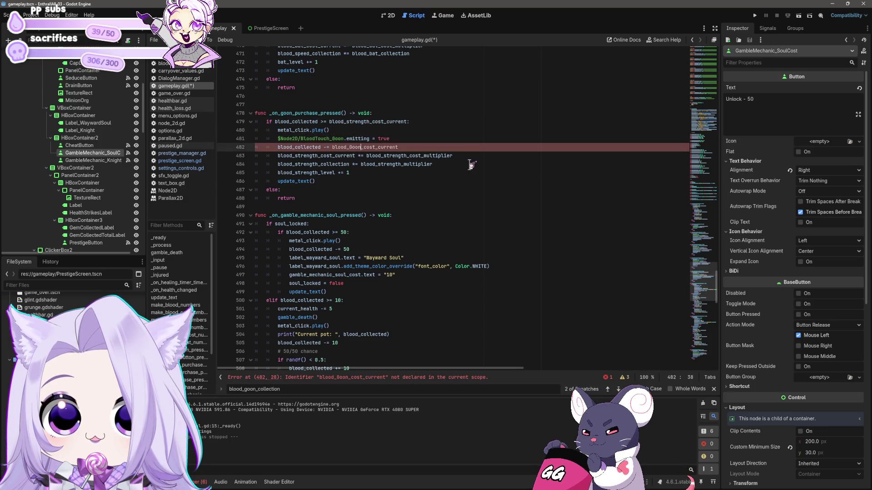
pyautogui.press('BackSpace')
pyautogui.press('BackSpace')
pyautogui.press('BackSpace')
pyautogui.write('goon')
pyautogui.press('Up')
pyautogui.press('Up')
pyautogui.press('Up')
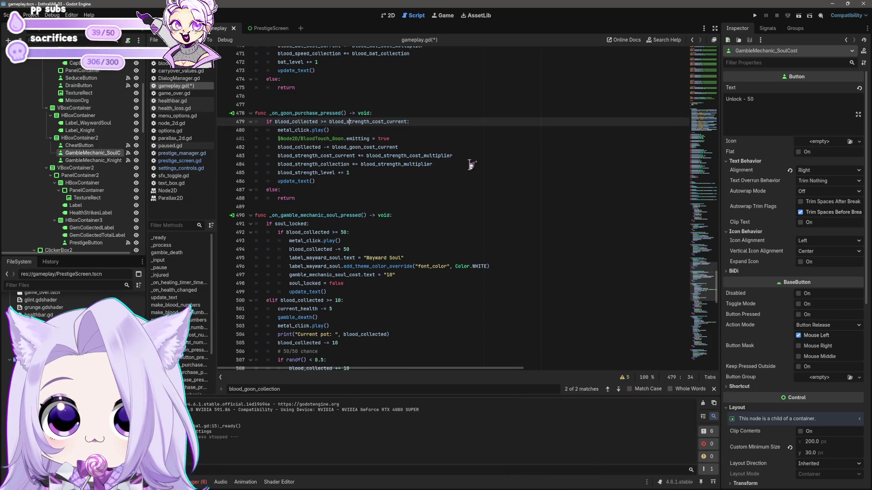
# Step: Rename the cost check and cost multiplier variables to their goon versions, e.g. blood_goon_cost_multiplier
pyautogui.press('BackSpace')
pyautogui.press('Delete')
pyautogui.press('Delete')
pyautogui.press('Delete')
pyautogui.write('on')
pyautogui.click(471, 164)
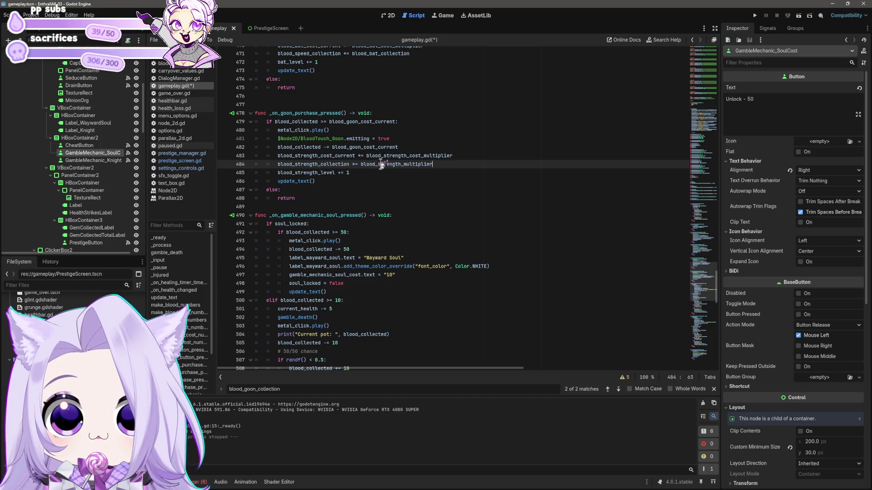
pyautogui.moveTo(386, 156); pyautogui.dragTo(409, 155)
pyautogui.write('Goon')
pyautogui.press('Left')
pyautogui.press('Left')
pyautogui.press('Left')
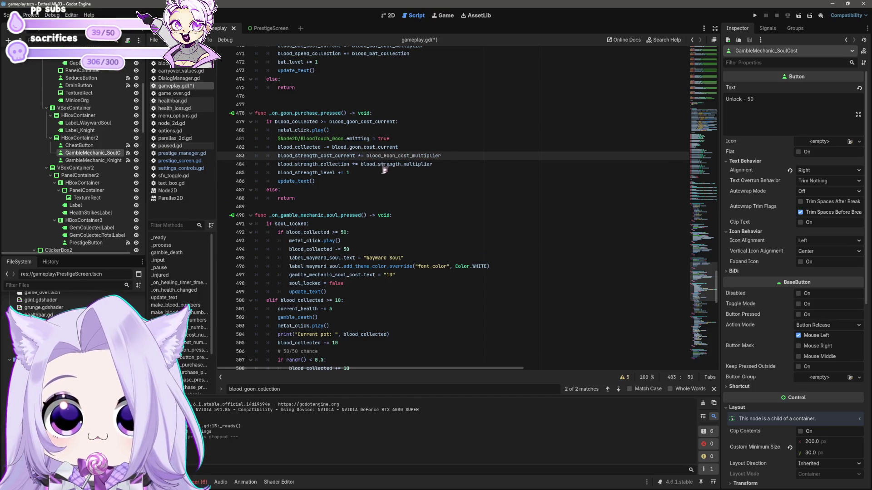
pyautogui.press('BackSpace')
# Step: Change blood_strength_multiplier on line 484 to blood_goon_multiplier, checking autocomplete for existing goon variables
pyautogui.write('g')
pyautogui.click(307, 147)
pyautogui.moveTo(378, 164); pyautogui.dragTo(400, 164)
pyautogui.write('goon')
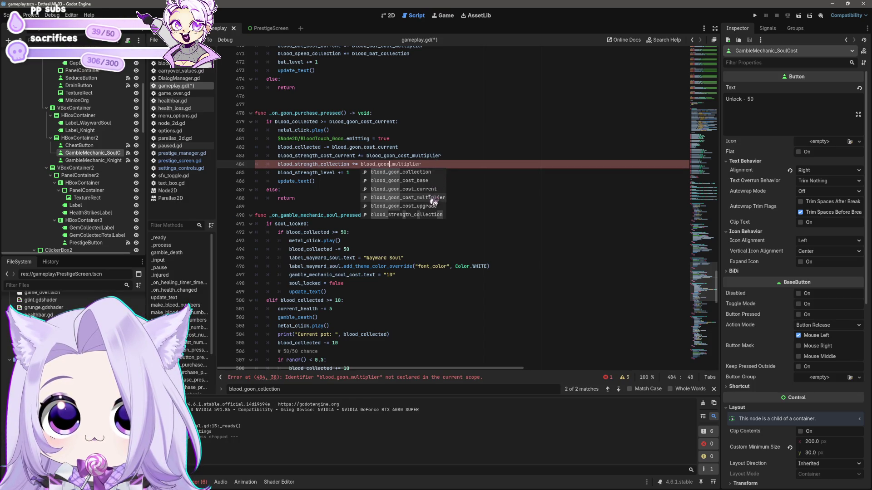
pyautogui.press('BackSpace')
pyautogui.press('BackSpace')
pyautogui.press('BackSpace')
pyautogui.write('oon')
# Step: Rename the collection variable to blood_goon_collection, then undo that rename
pyautogui.click(317, 163)
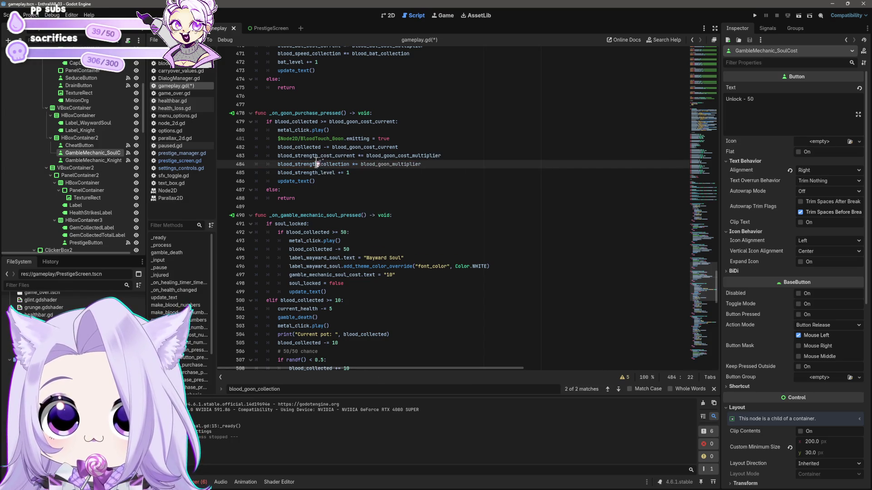
pyautogui.moveTo(318, 164); pyautogui.dragTo(298, 164)
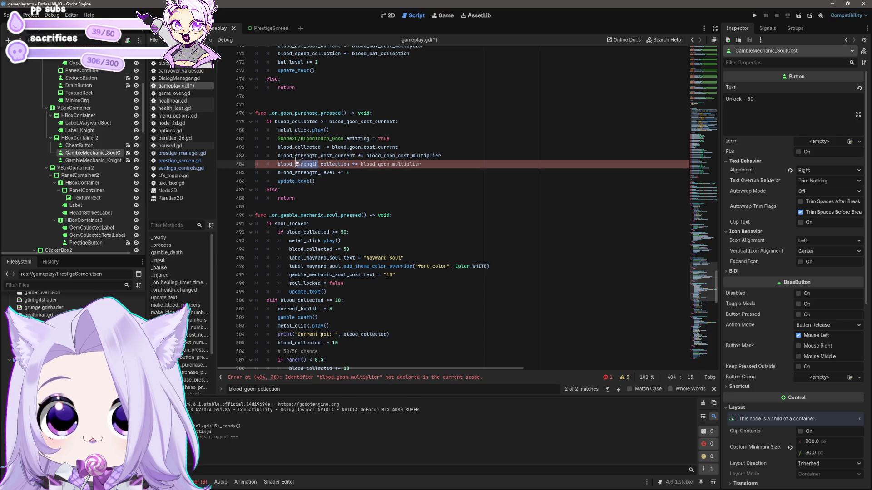
pyautogui.write('goon')
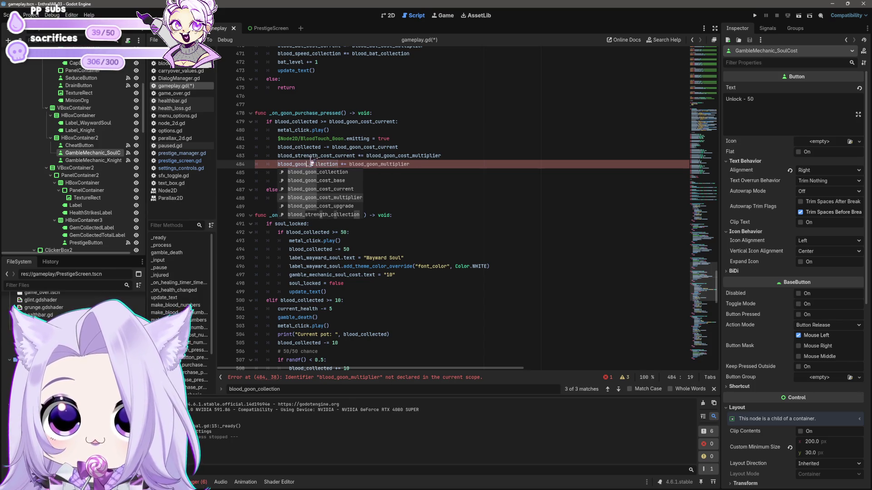
pyautogui.click(381, 164)
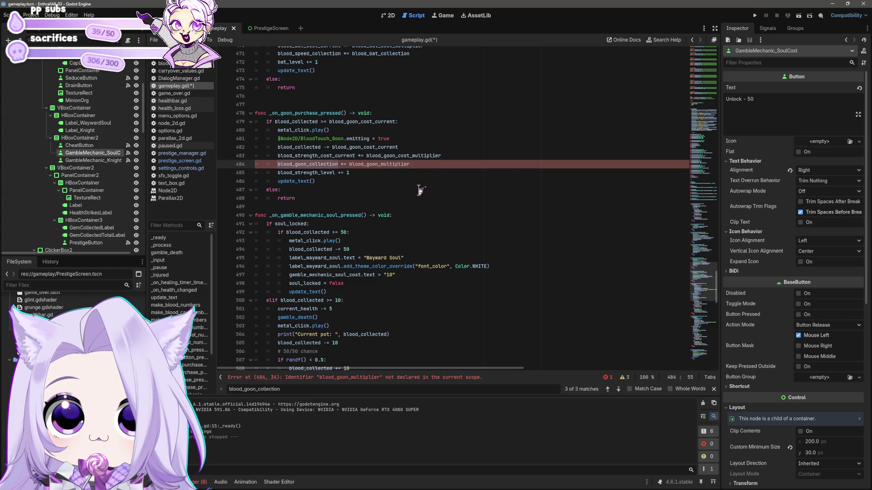
pyautogui.scroll(3, 422, 189)
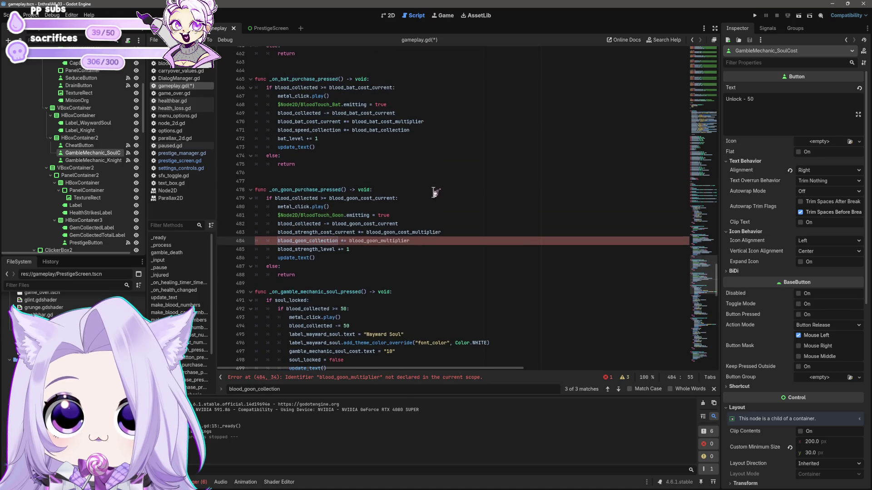
pyautogui.hotkey('ctrl', 'z')
# Step: Undo the strength-block edits to restore the original goon-based handler, and save gameplay.gd
pyautogui.doubleClick(421, 241)
pyautogui.write('blood_strength_multiplier')
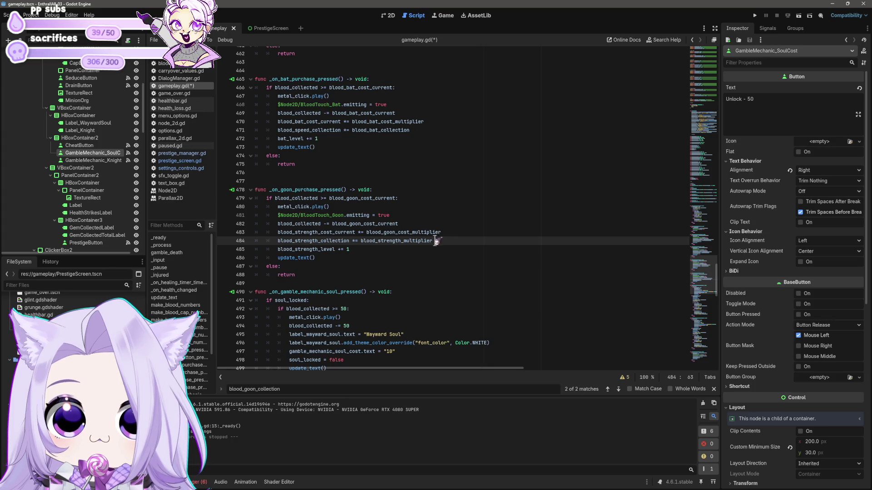
pyautogui.hotkey('ctrl', 'y')
pyautogui.hotkey('ctrl', 'y')
pyautogui.hotkey('ctrl', 'y')
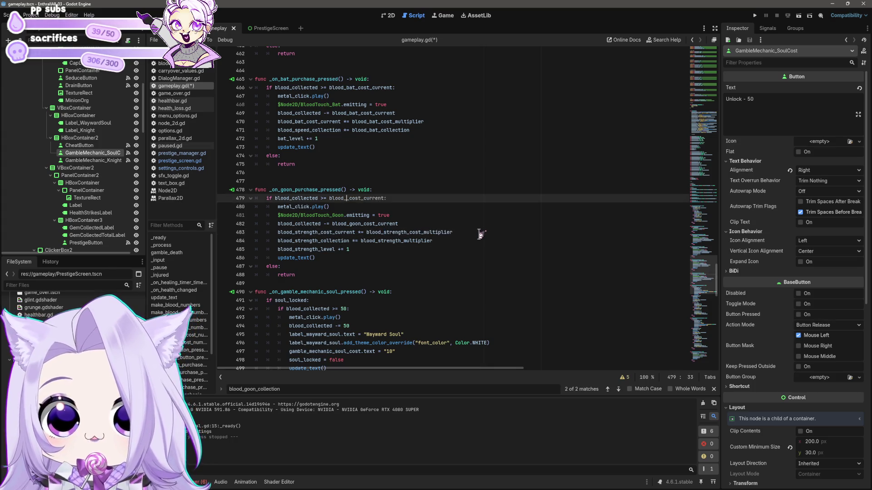
pyautogui.hotkey('ctrl', 'y')
pyautogui.hotkey('ctrl', 'y')
pyautogui.hotkey('ctrl', 'y')
pyautogui.hotkey('ctrl', 'y')
pyautogui.hotkey('ctrl', 'y')
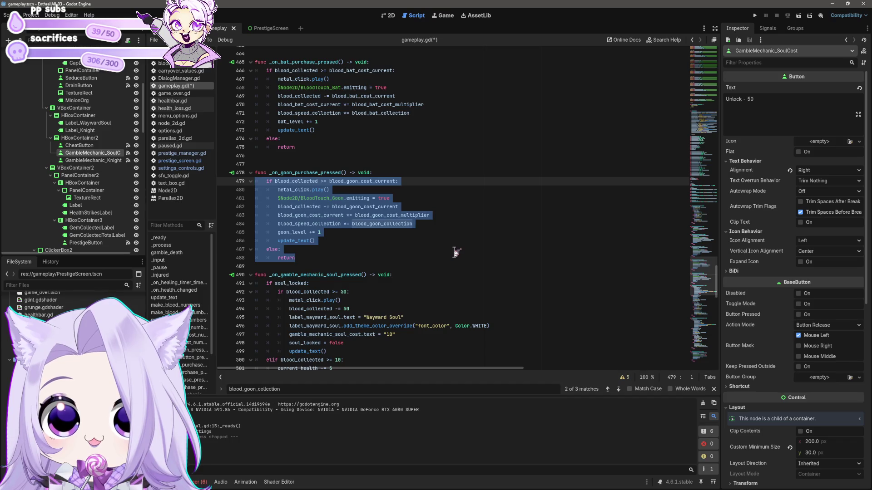
pyautogui.hotkey('ctrl', 's')
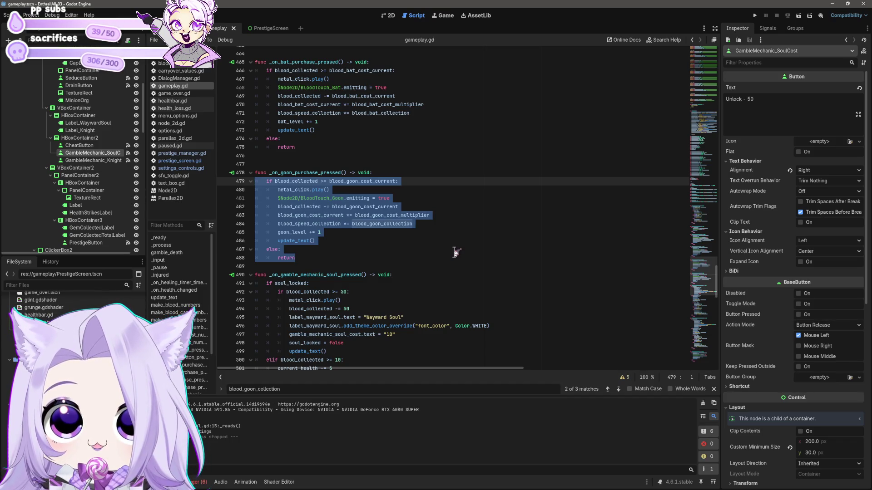
pyautogui.hotkey('ctrl', 'z')
pyautogui.hotkey('ctrl', 'z')
pyautogui.hotkey('ctrl', 'z')
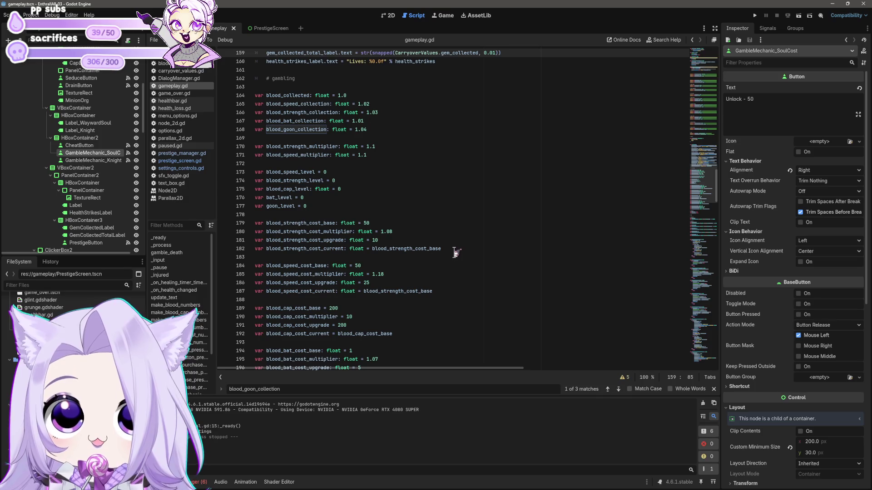
# Step: Scroll gameplay.gd up to update_text, where blood_goon_collection feeds the goons multiplier label
pyautogui.scroll(-10, 455, 253)
pyautogui.click(455, 255)
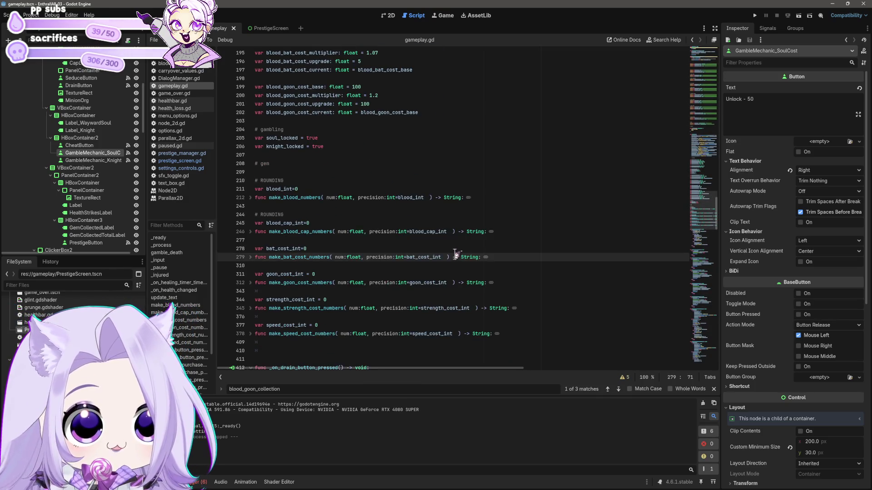
pyautogui.scroll(-5, 455, 254)
pyautogui.moveTo(717, 230); pyautogui.dragTo(717, 286)
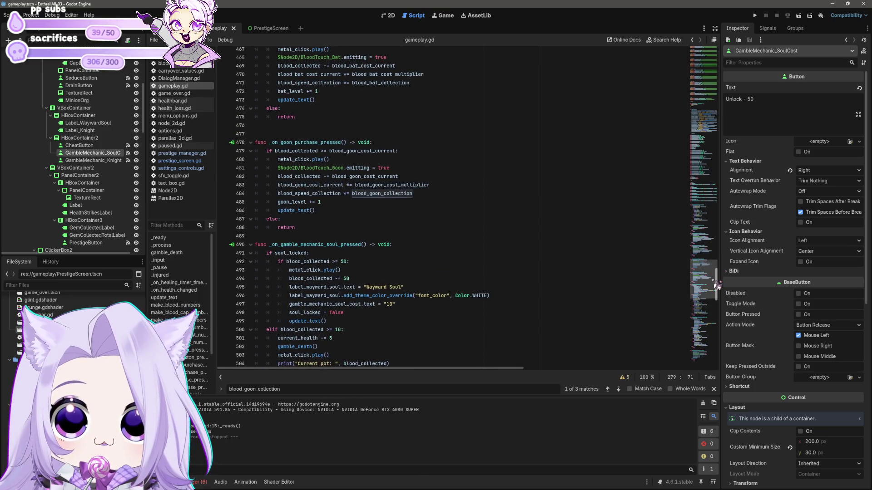
pyautogui.click(319, 212)
pyautogui.click(345, 203)
pyautogui.click(376, 194)
pyautogui.click(440, 194)
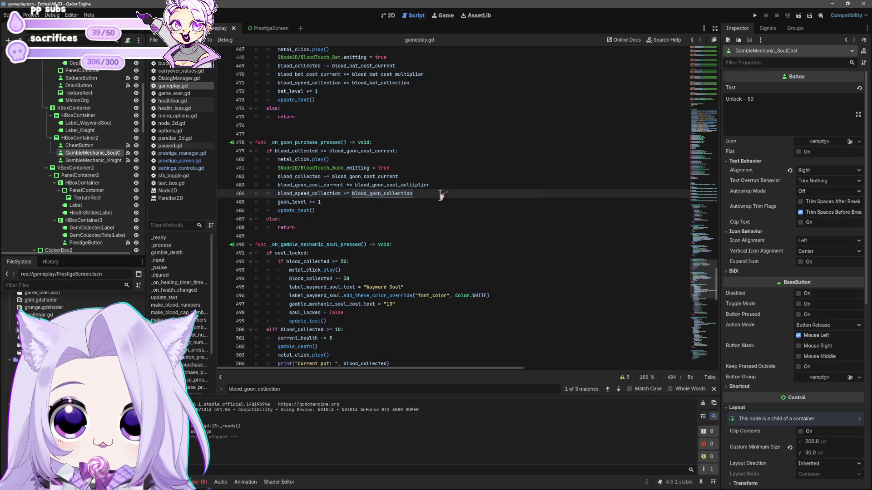
pyautogui.moveTo(722, 318)
pyautogui.mouseDown()
pyautogui.moveTo(727, 254)
pyautogui.moveTo(717, 214)
pyautogui.moveTo(664, 200)
pyautogui.mouseUp()
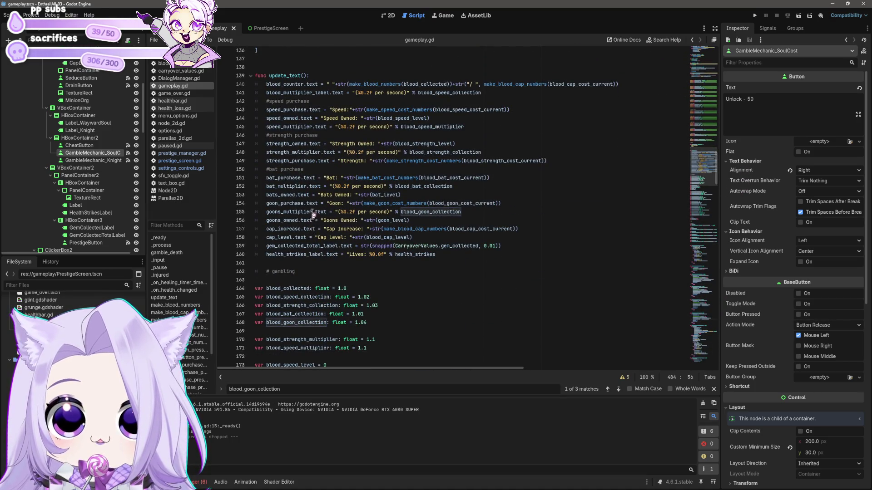
# Step: Select blood_goon_collection on line 155 in the goons multiplier label line
pyautogui.doubleClick(403, 212)
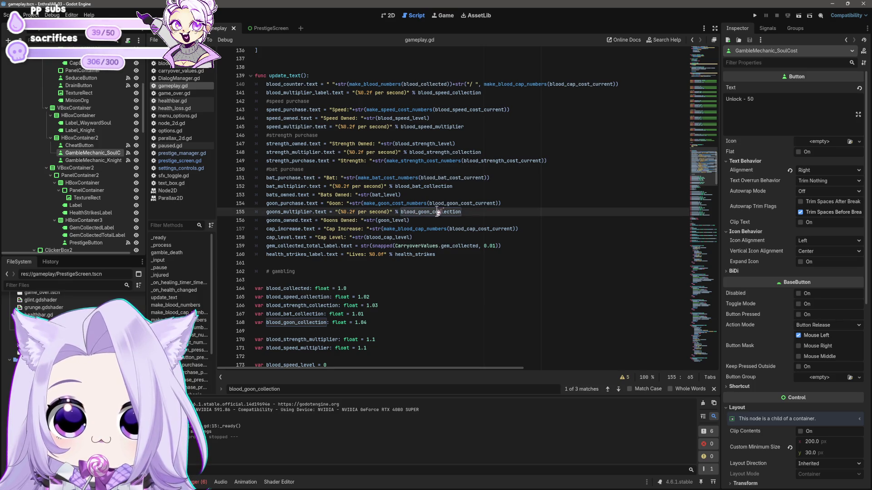
pyautogui.scroll(3, 477, 217)
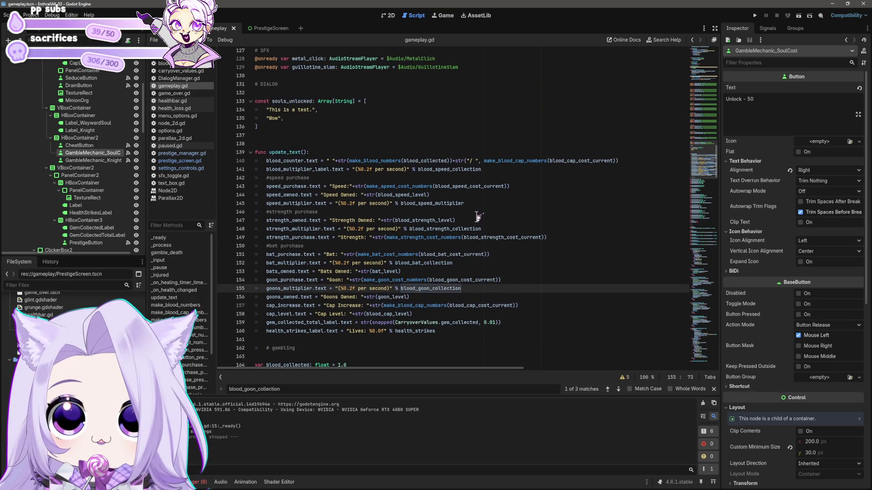
pyautogui.scroll(7, 477, 217)
pyautogui.scroll(-10, 474, 215)
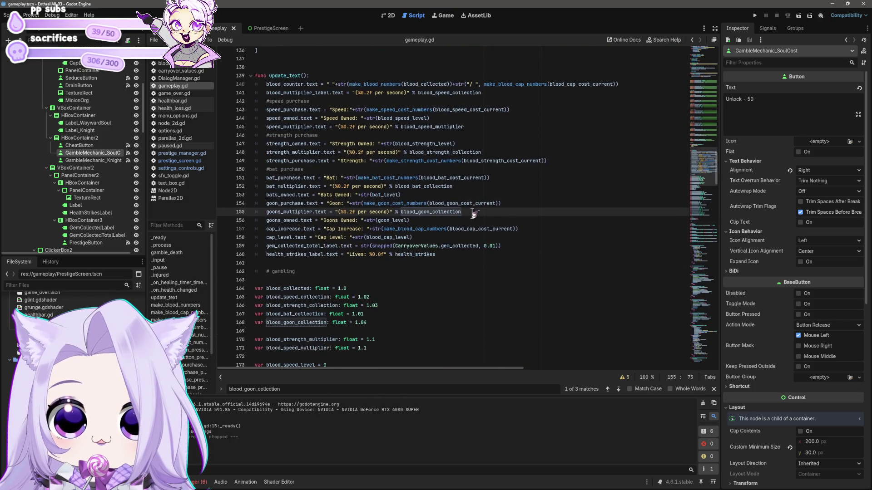
pyautogui.doubleClick(404, 212)
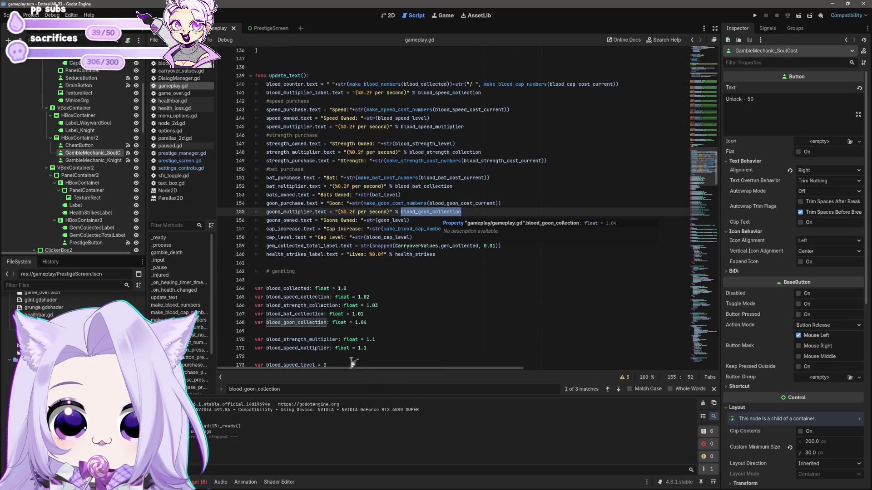
# Step: Cycle through the blood_goon_collection matches to the Goon handler and insert a blank line after line 484
pyautogui.click(619, 389)
pyautogui.click(618, 389)
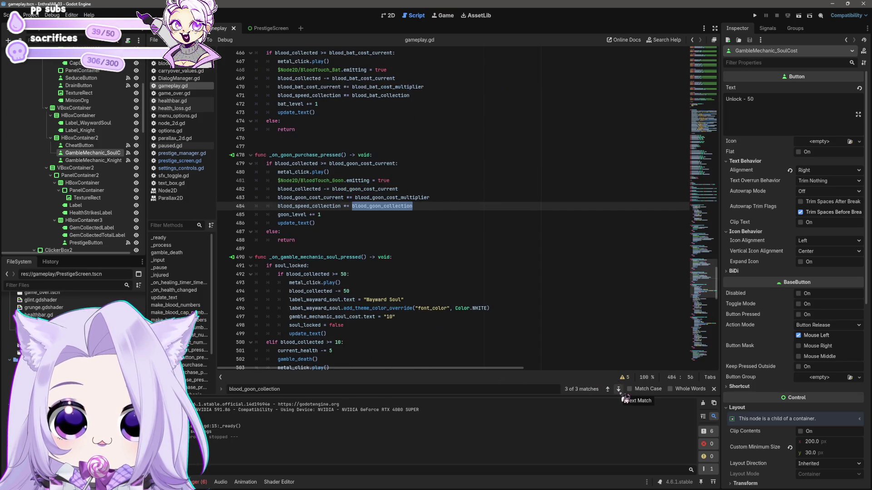
pyautogui.click(618, 390)
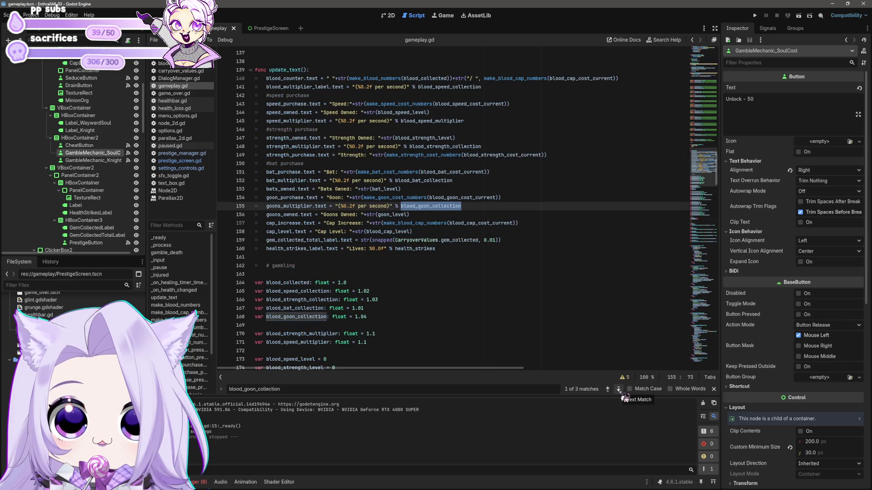
pyautogui.click(619, 390)
pyautogui.click(619, 390)
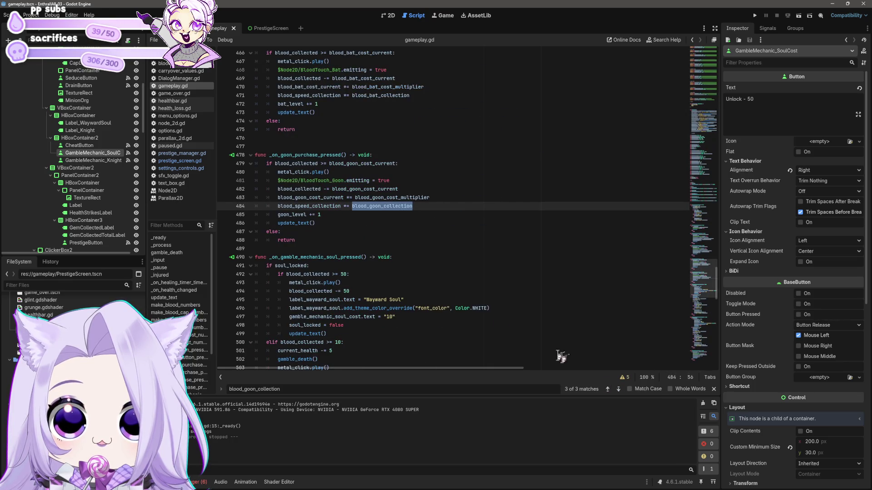
pyautogui.click(465, 212)
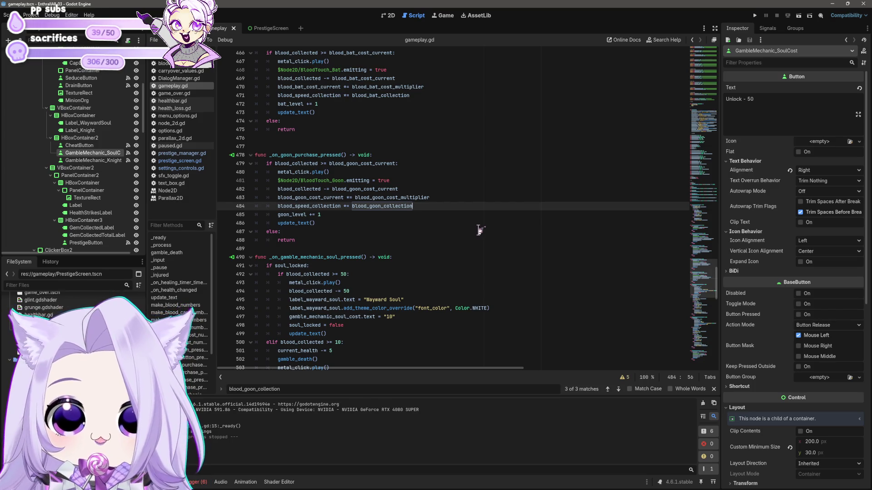
pyautogui.press('Return')
pyautogui.write('b')
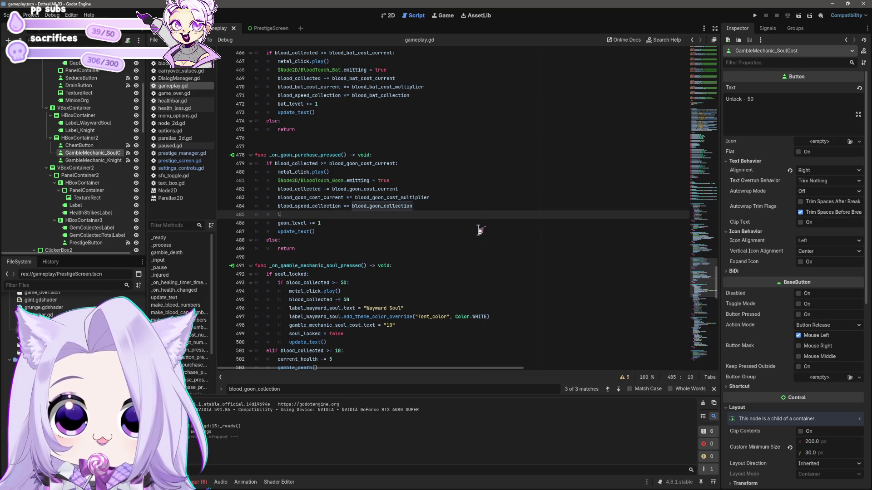
# Step: Add 'blood_goon_collection *= 2' as line 485, save, and run the game with F5
pyautogui.write('lood_goo')
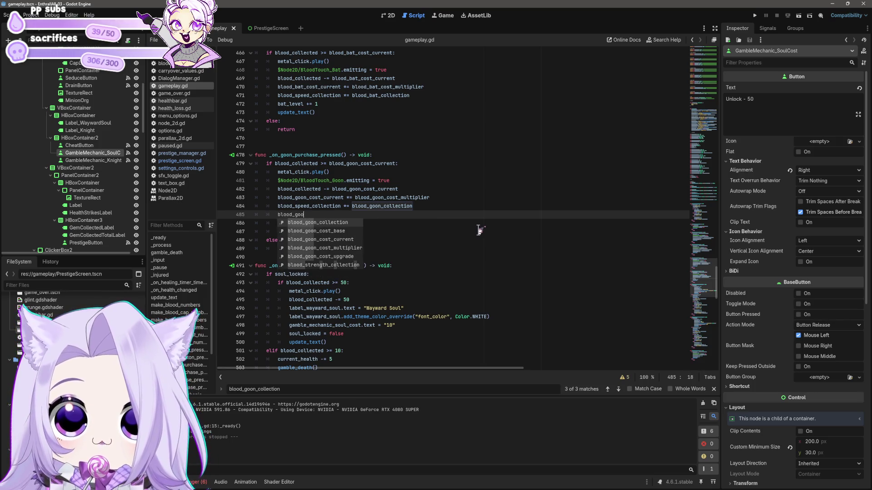
pyautogui.write('n_collected')
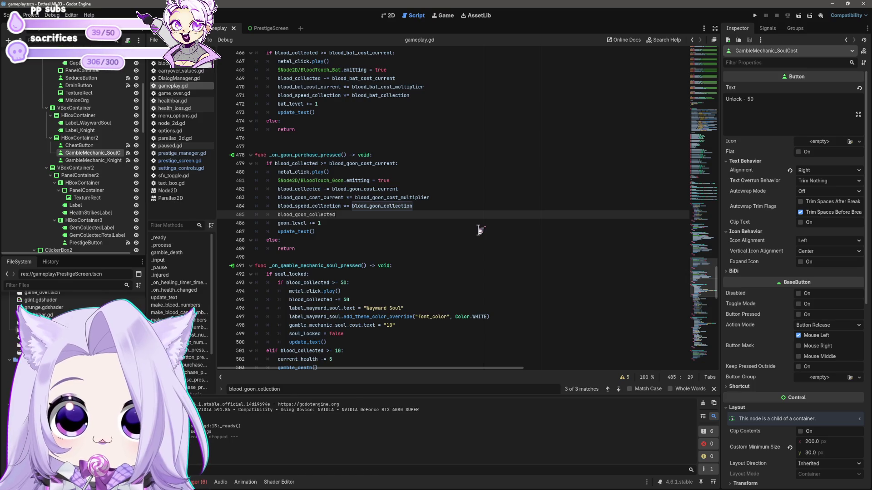
pyautogui.press('BackSpace')
pyautogui.press('BackSpace')
pyautogui.write('ion *=')
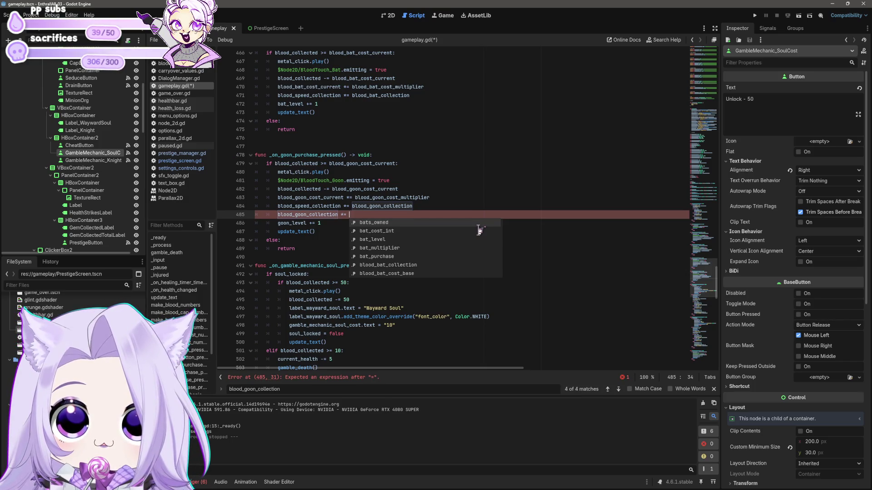
pyautogui.press('BackSpace')
pyautogui.press('BackSpace')
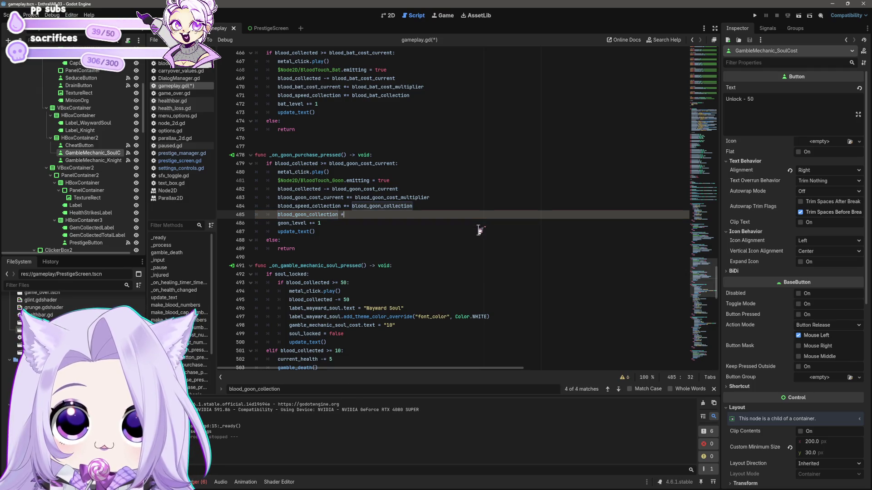
pyautogui.write('= 1.01')
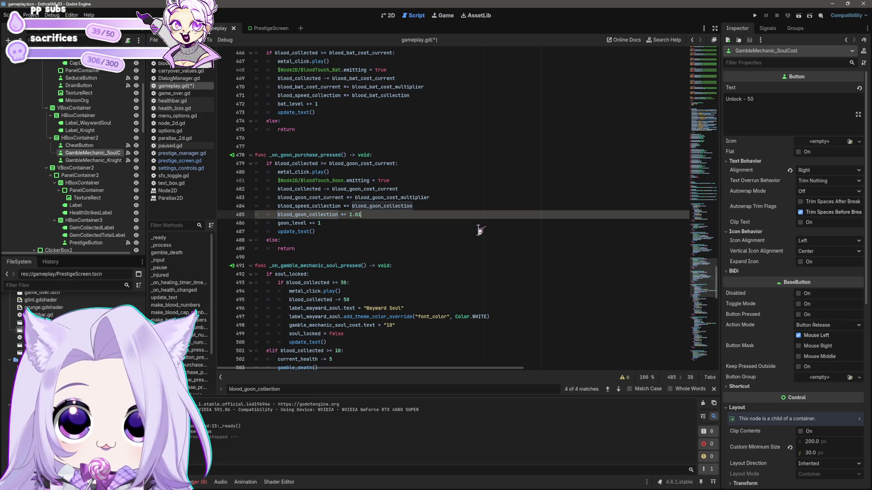
pyautogui.hotkey('ctrl', 's')
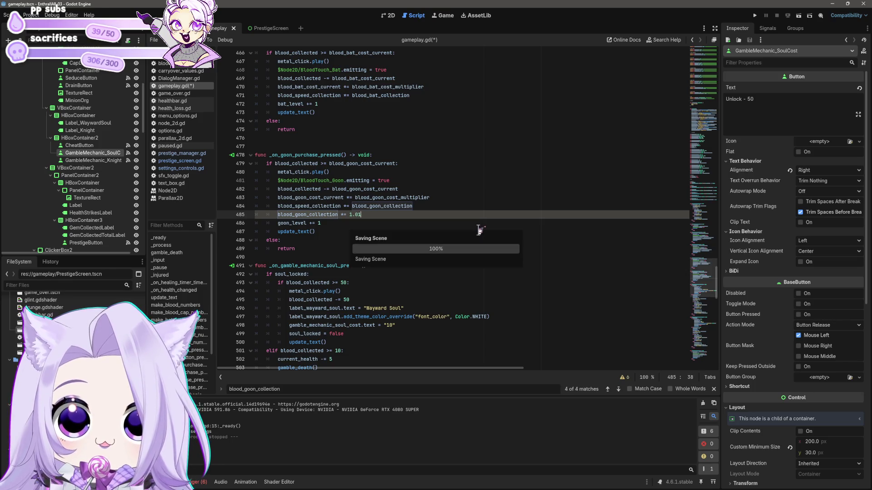
pyautogui.click(480, 231)
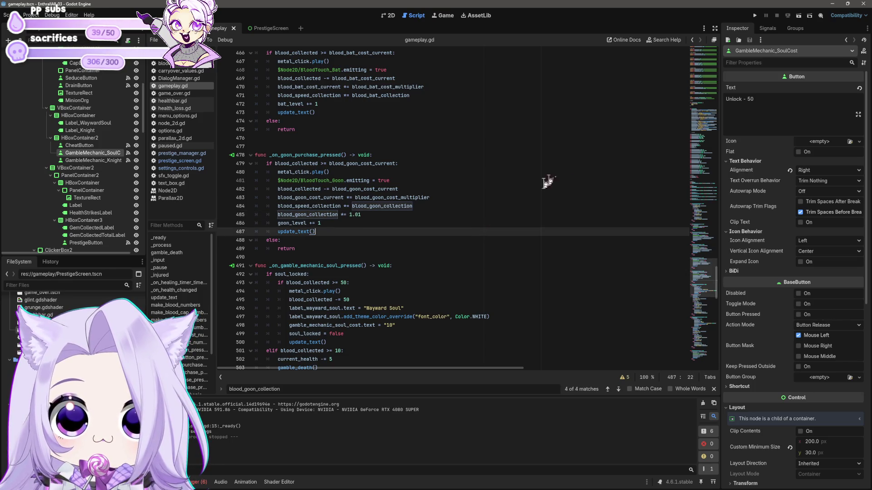
pyautogui.click(389, 211)
pyautogui.write('2')
pyautogui.press('F5')
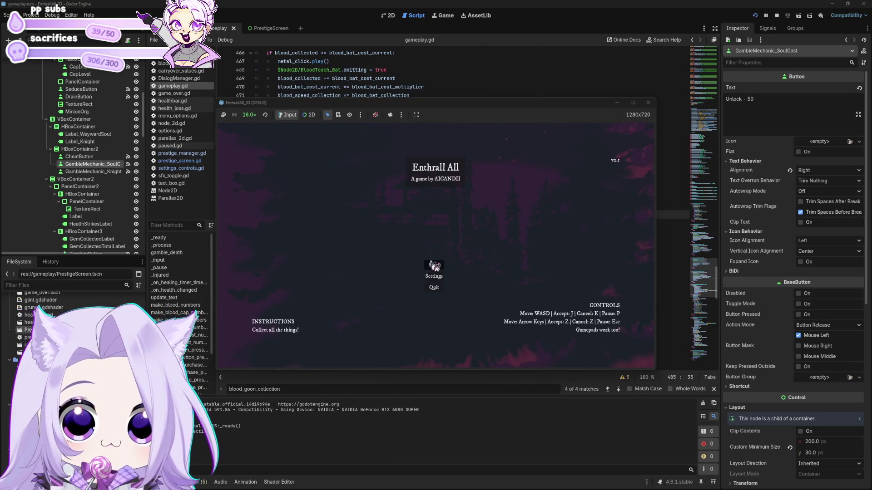
# Step: Start a new game, cheat in blood and gems, harvest blood and buy a goon
pyautogui.click(432, 266)
pyautogui.click(414, 291)
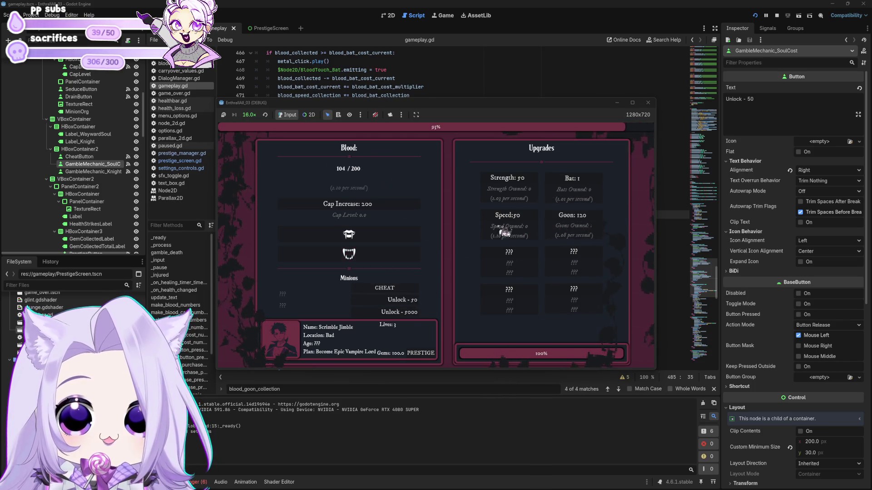
pyautogui.click(398, 233)
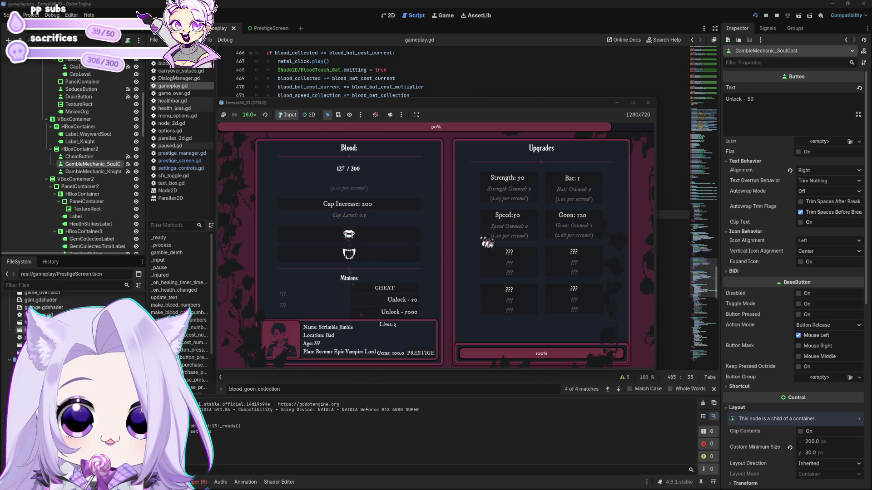
pyautogui.click(602, 220)
pyautogui.click(413, 243)
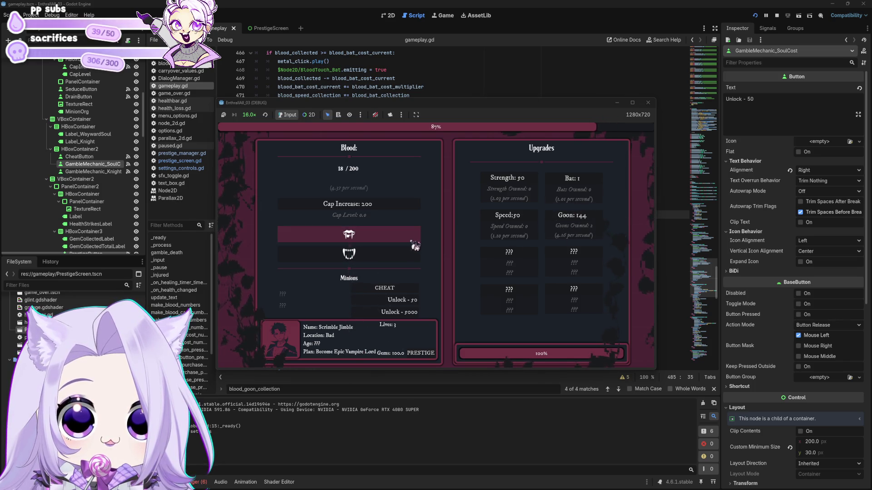
pyautogui.click(411, 234)
pyautogui.click(413, 235)
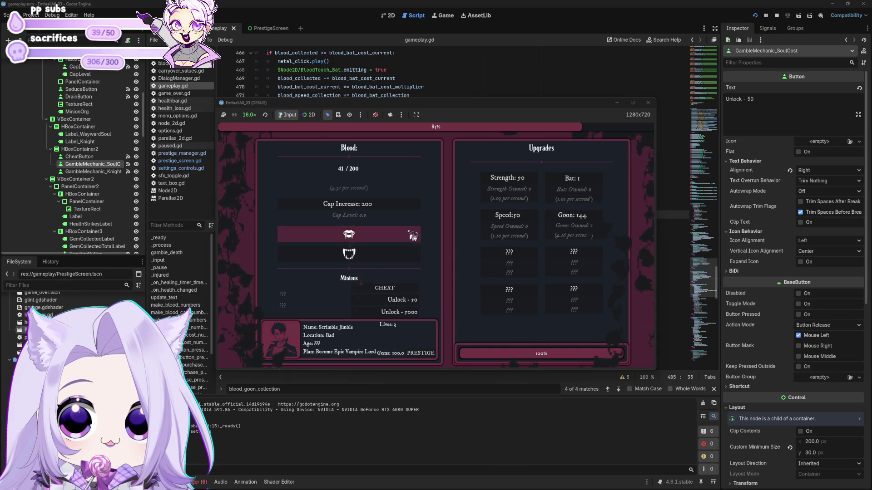
pyautogui.click(413, 237)
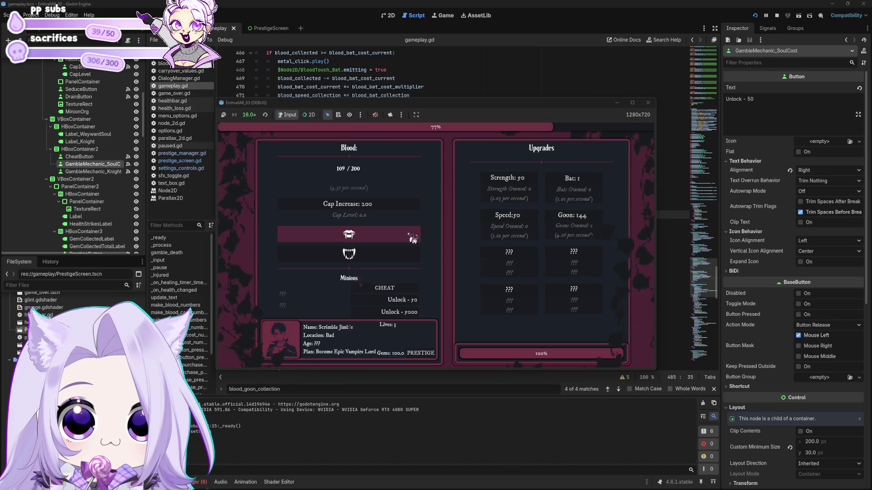
pyautogui.click(413, 238)
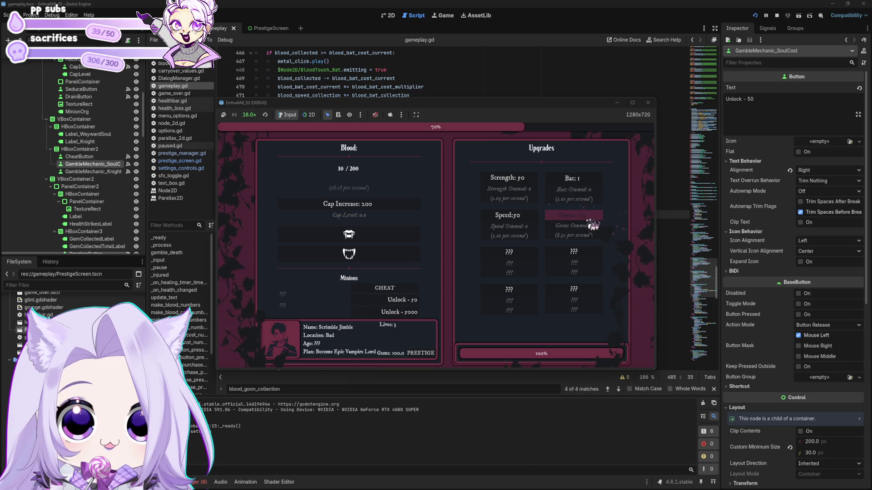
# Step: Buy more goons and a bat, unlock the Wayward Soul, then close the game
pyautogui.click(375, 232)
pyautogui.click(573, 225)
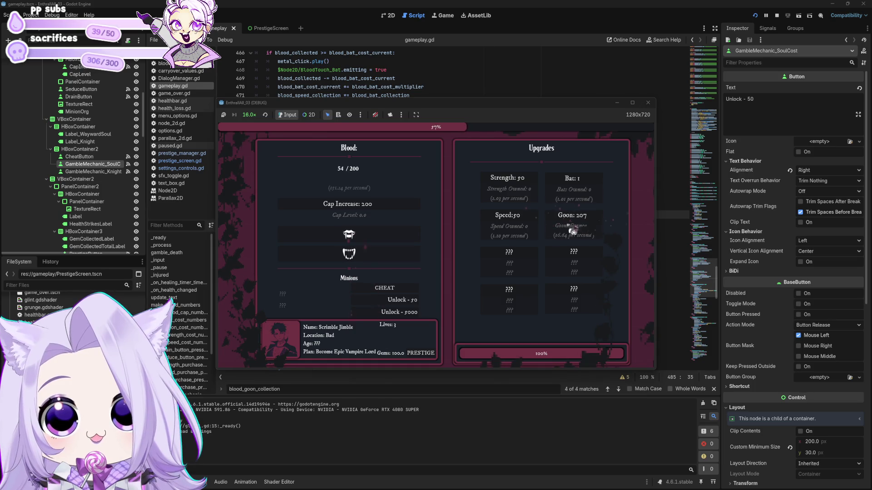
pyautogui.click(591, 187)
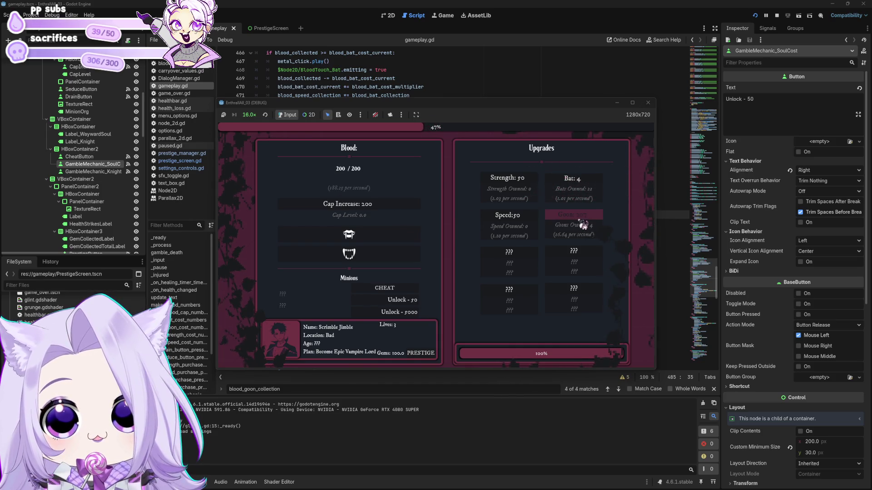
pyautogui.click(416, 308)
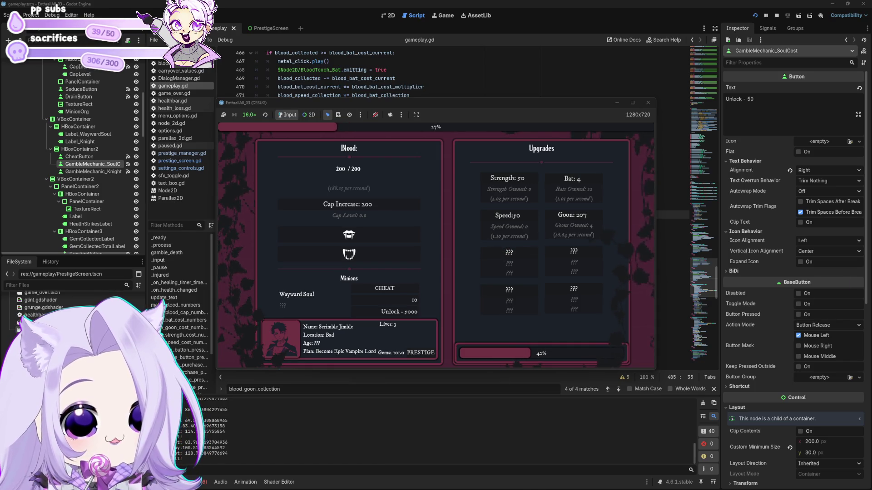
pyautogui.click(648, 103)
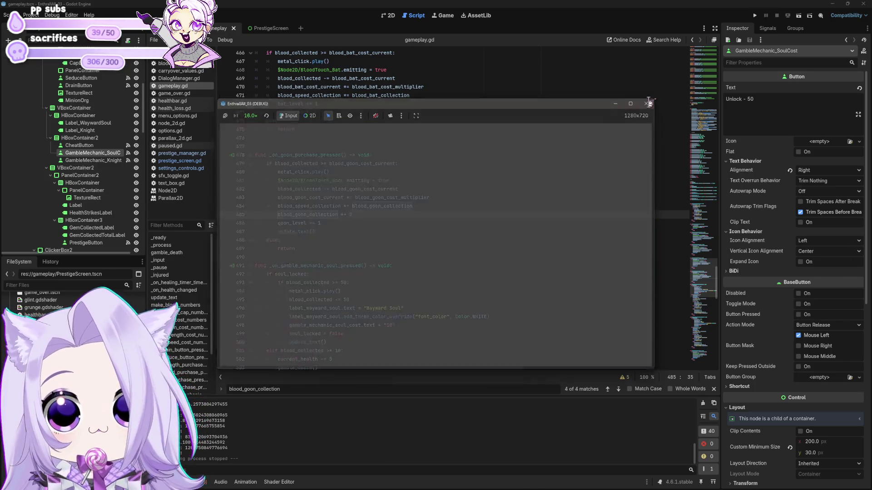
pyautogui.click(499, 249)
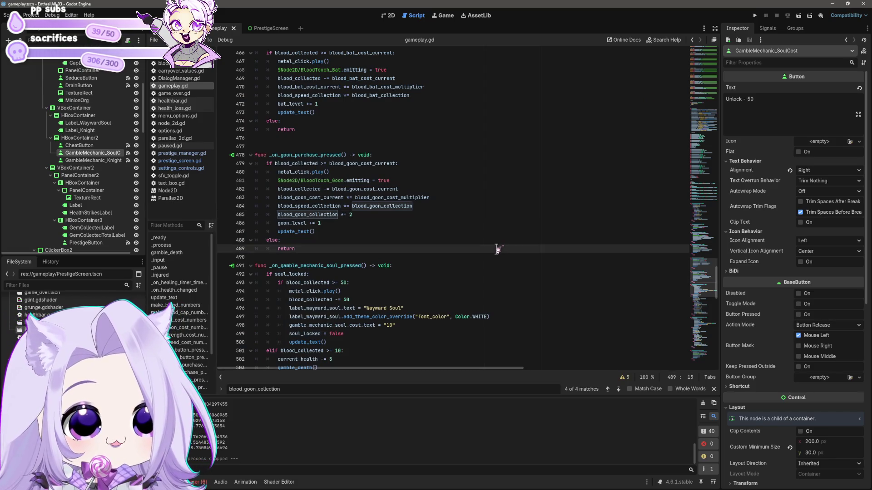
pyautogui.click(492, 233)
pyautogui.click(754, 15)
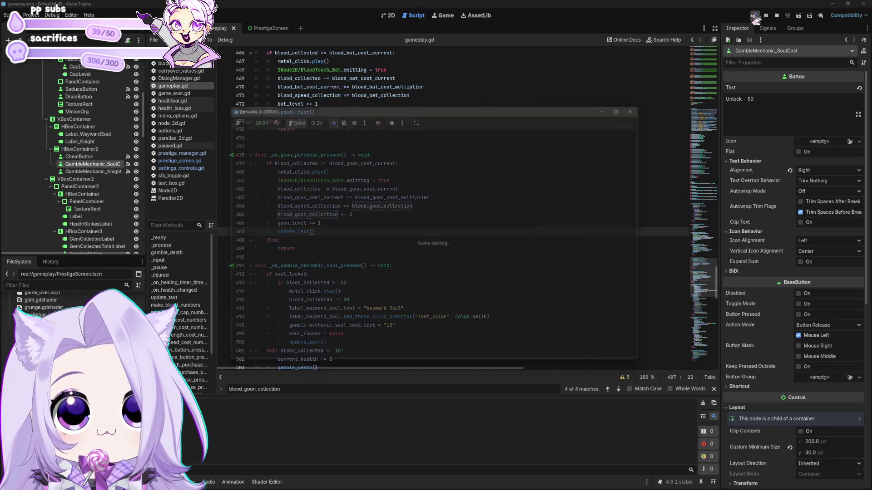
pyautogui.click(438, 267)
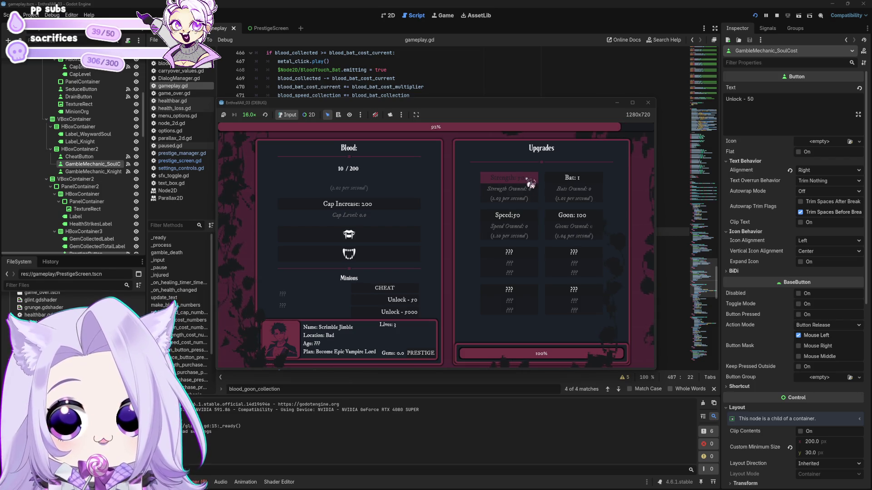
pyautogui.click(350, 235)
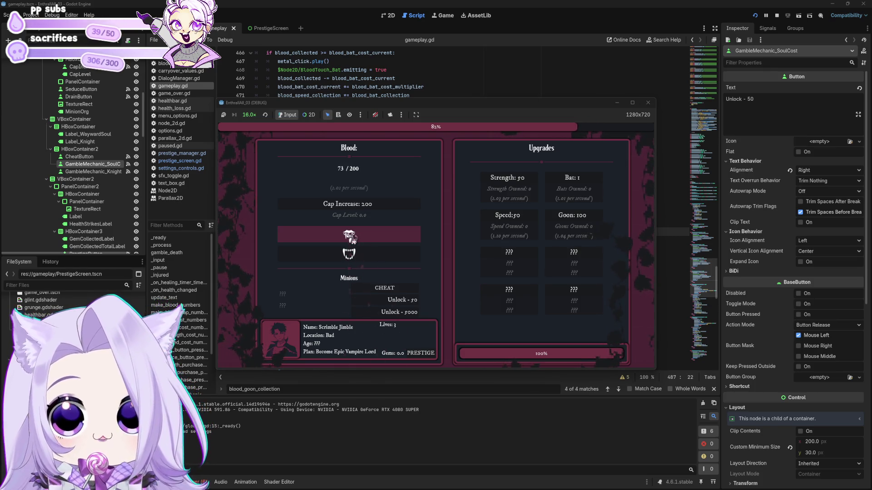
pyautogui.click(395, 237)
pyautogui.click(504, 180)
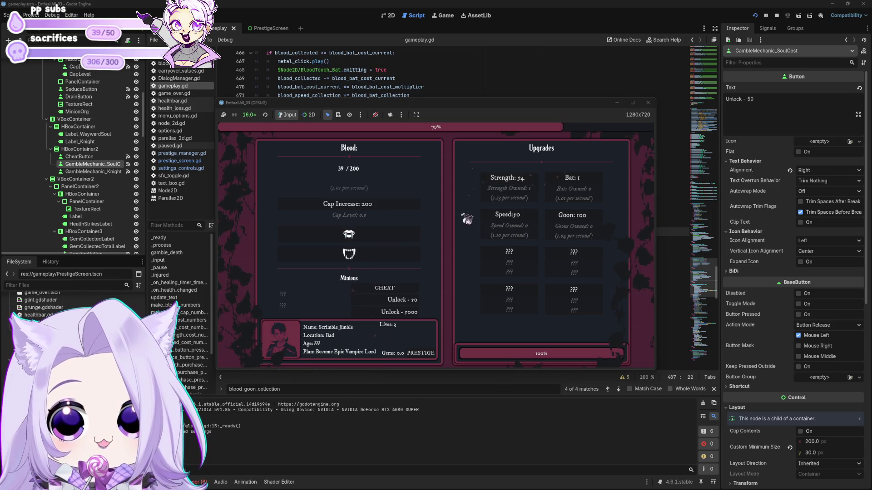
pyautogui.click(411, 237)
pyautogui.click(520, 191)
pyautogui.click(350, 238)
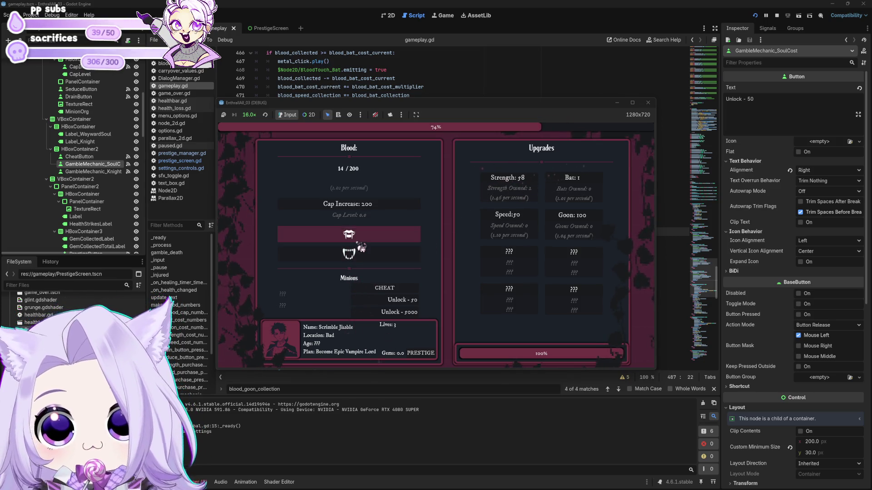
pyautogui.click(583, 184)
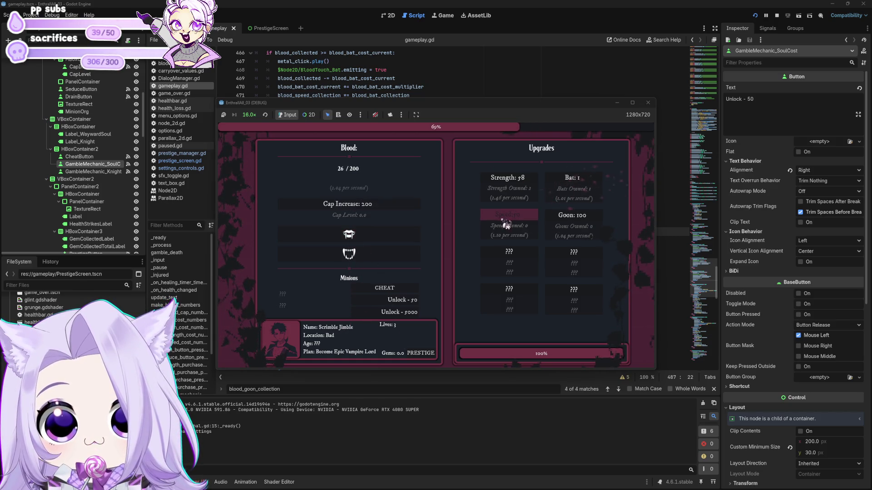
pyautogui.click(587, 182)
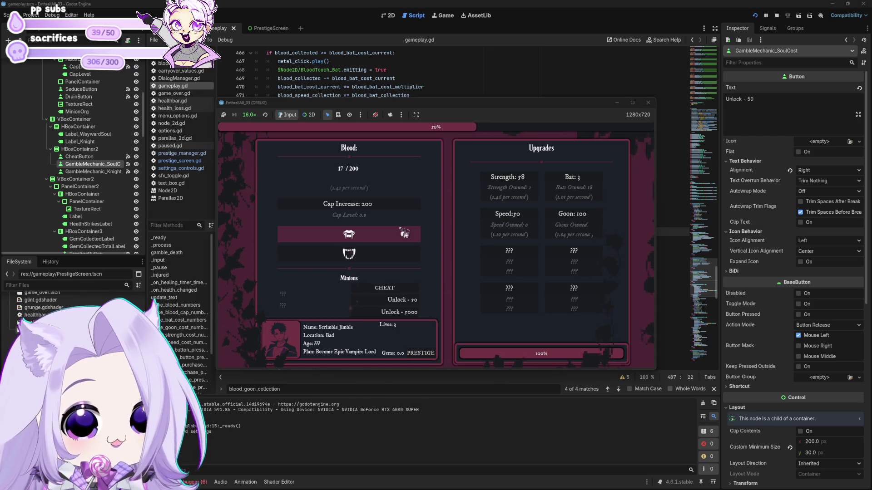
pyautogui.click(504, 216)
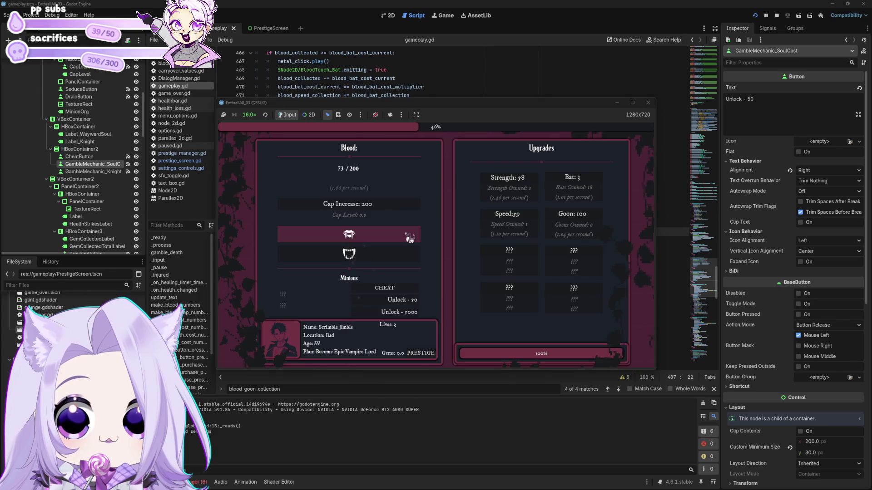
pyautogui.click(522, 221)
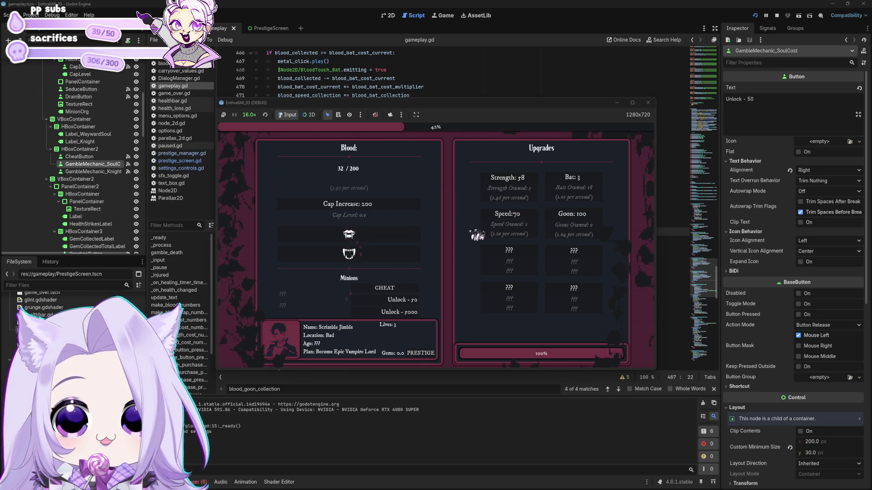
pyautogui.click(556, 186)
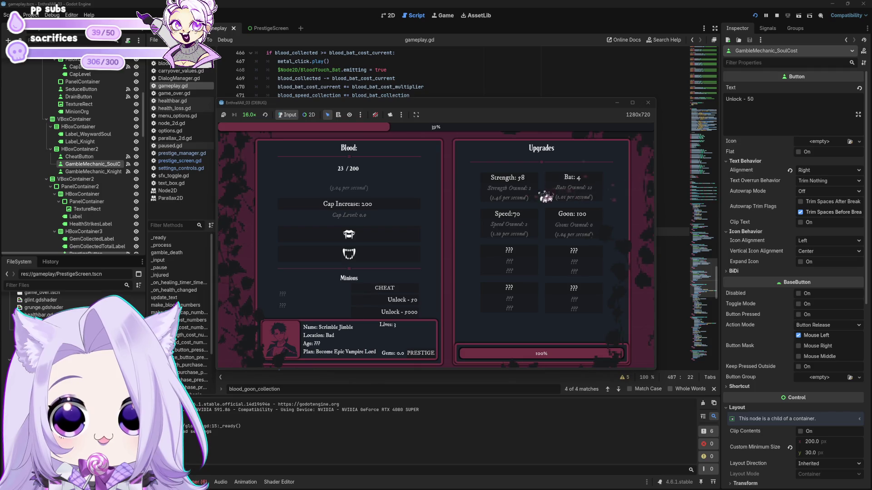
pyautogui.click(556, 195)
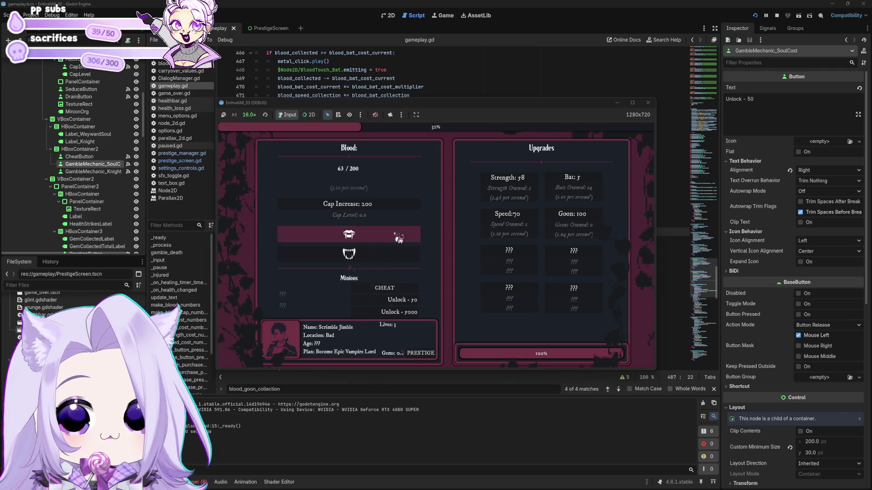
pyautogui.click(593, 186)
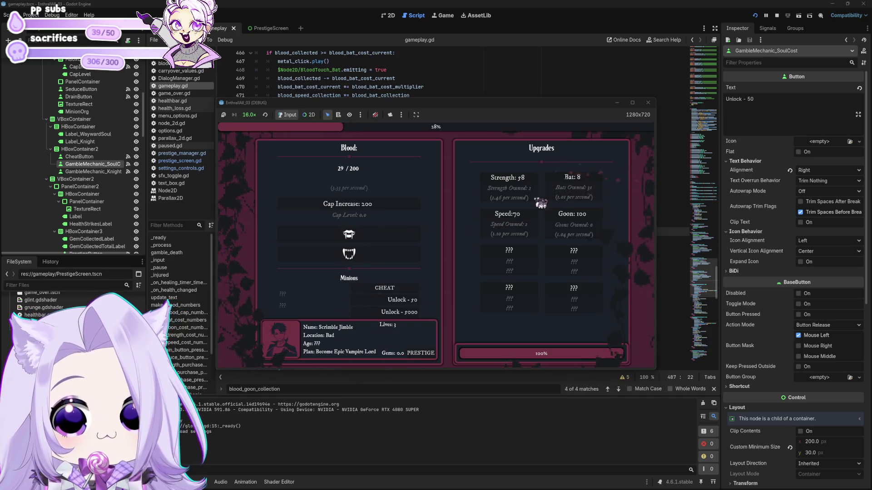
pyautogui.click(372, 241)
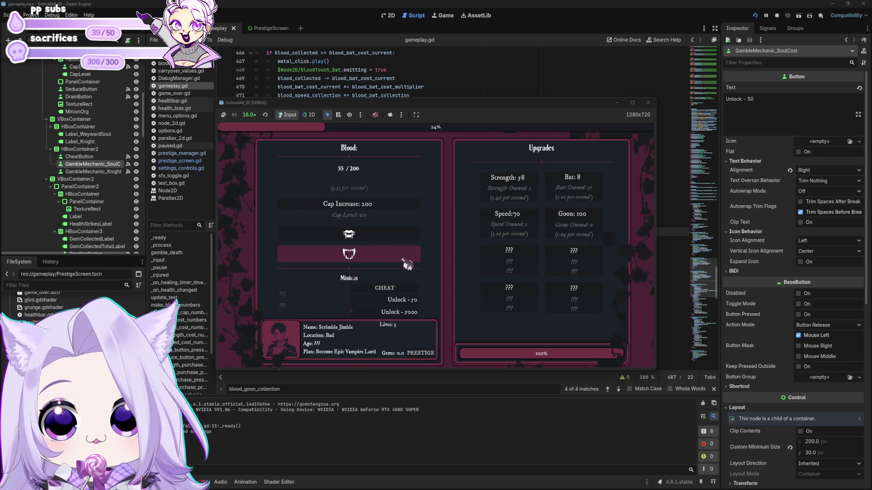
pyautogui.click(413, 303)
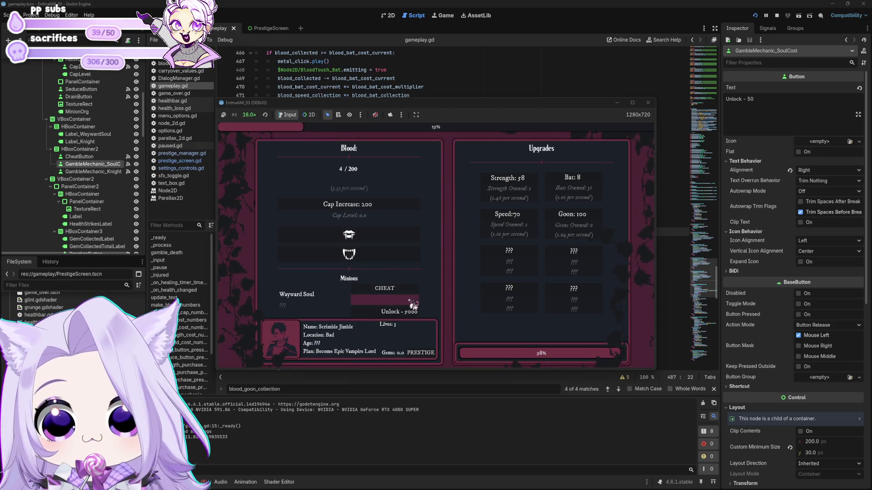
pyautogui.click(648, 103)
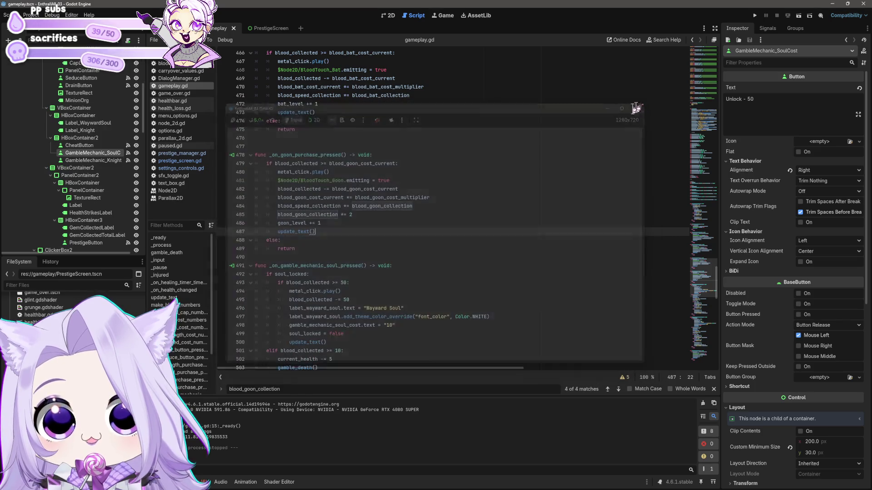
# Step: Change line 485 to 'blood_goon_collection *= 1.02' and look over the purchase functions
pyautogui.click(368, 215)
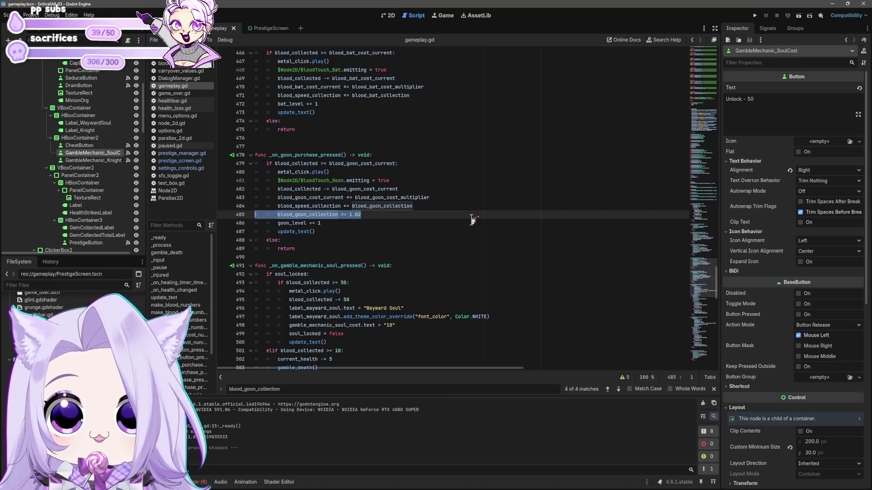
pyautogui.click(430, 223)
pyautogui.scroll(6, 432, 136)
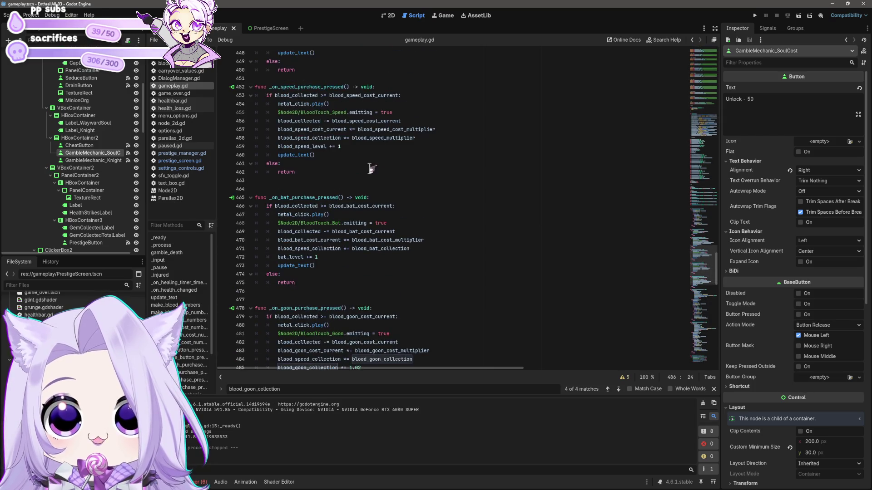
pyautogui.scroll(3, 366, 171)
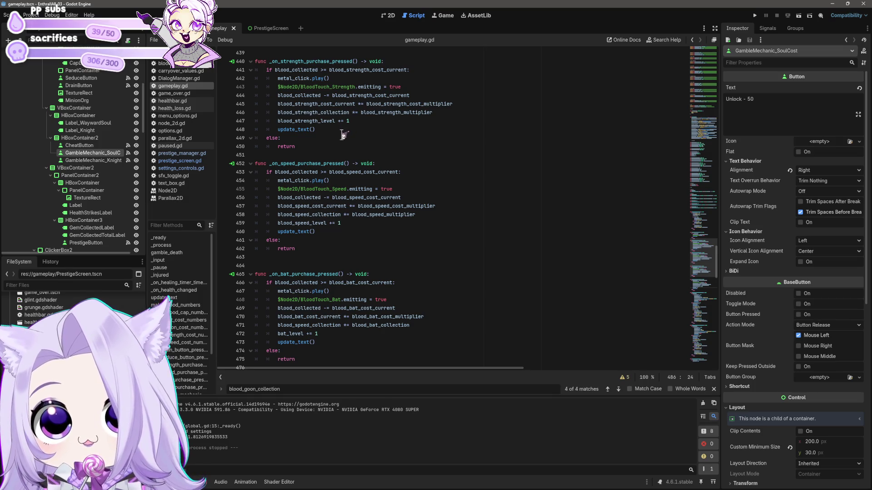
pyautogui.scroll(-6, 336, 154)
pyautogui.click(352, 186)
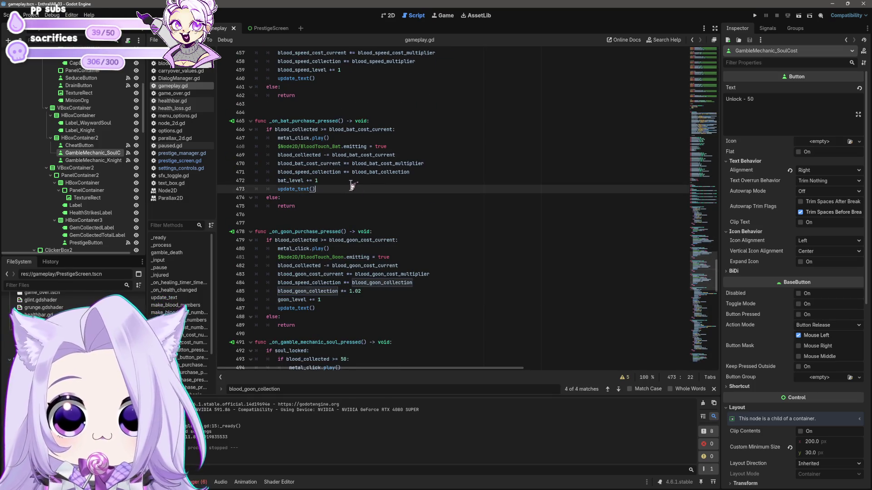
# Step: Paste a goon collection multiplier line into the bat purchase function
pyautogui.click(418, 172)
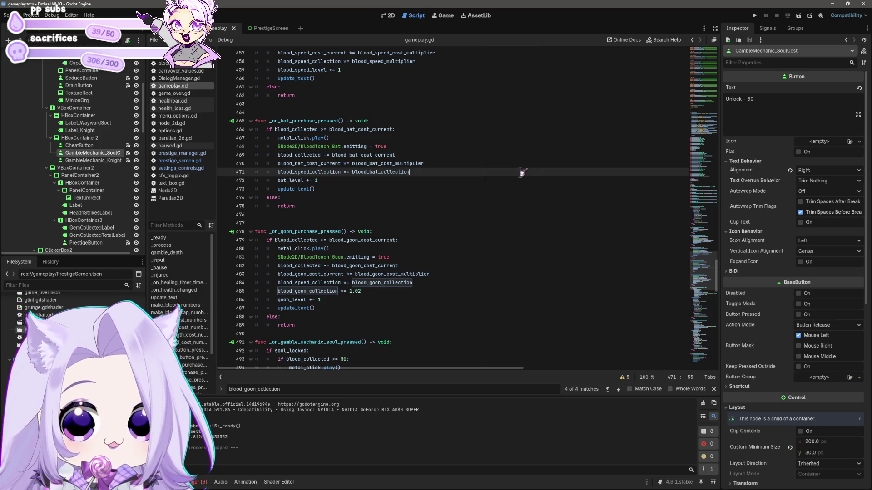
pyautogui.press('Return')
pyautogui.write('blood_goon_collection *= 1.02')
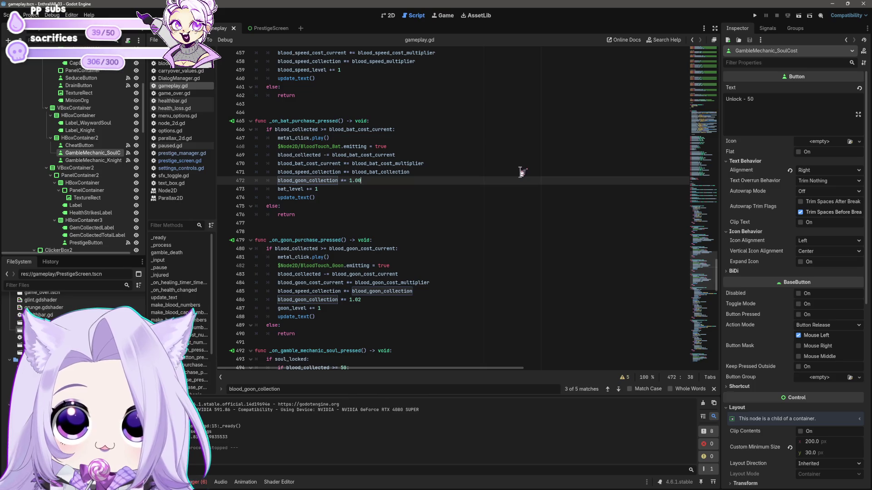
pyautogui.hotkey('shift', 'Home')
pyautogui.hotkey('shift', 'Home')
pyautogui.hotkey('ctrl', 'c')
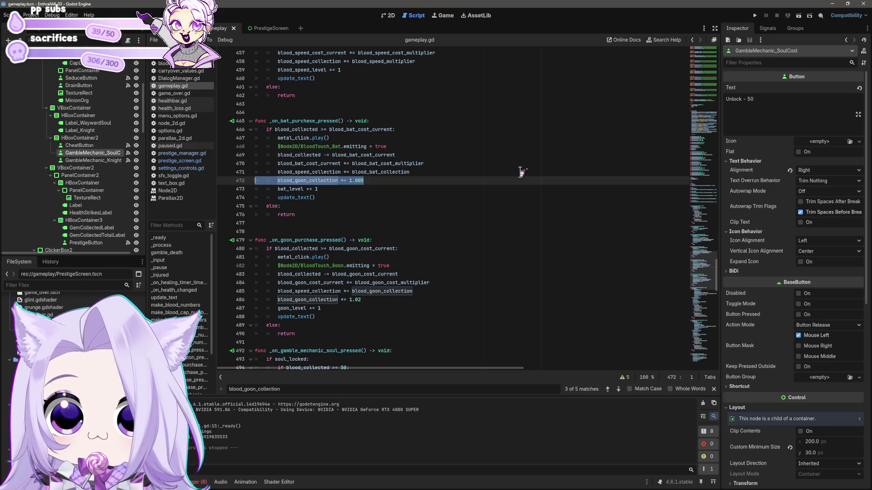
pyautogui.click(457, 197)
pyautogui.click(368, 300)
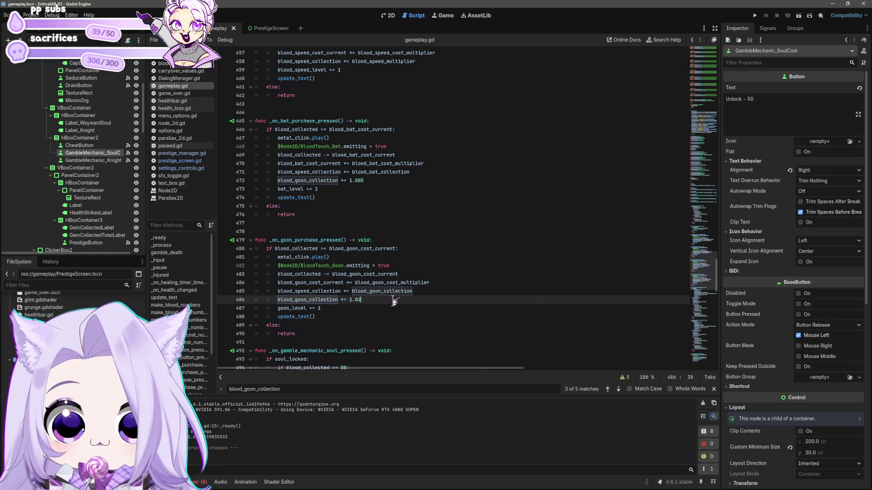
pyautogui.write('1')
# Step: Paste the multiplier line into the speed purchase, drop its last digit, and save
pyautogui.click(431, 195)
pyautogui.scroll(4, 422, 186)
pyautogui.click(375, 172)
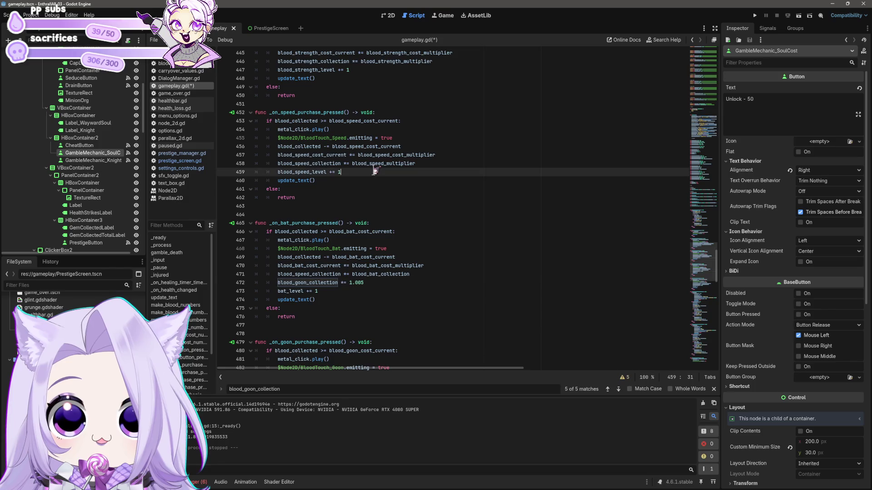
pyautogui.hotkey('ctrl', 's')
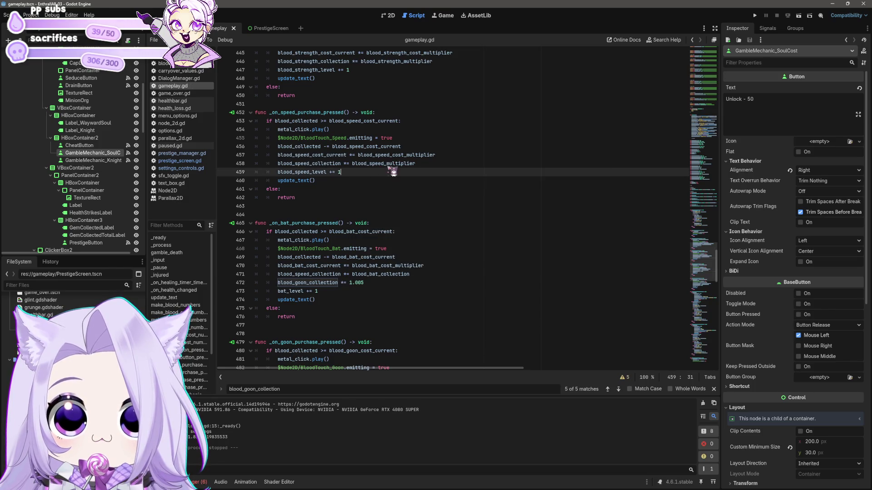
pyautogui.press('Up')
pyautogui.press('End')
pyautogui.press('Return')
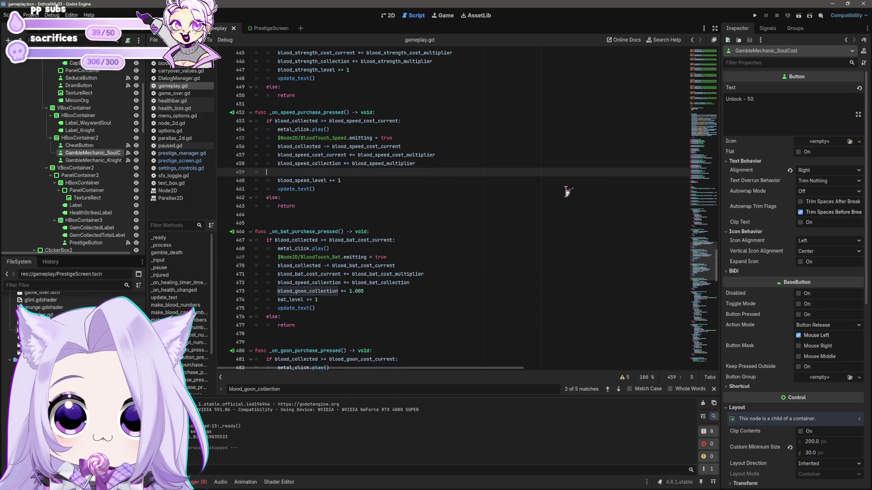
pyautogui.hotkey('ctrl', 'v')
pyautogui.press('BackSpace')
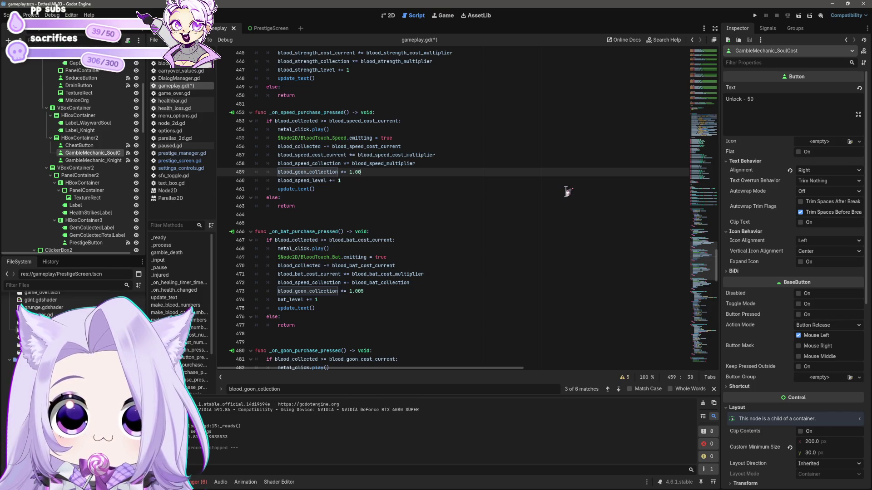
pyautogui.write('1')
pyautogui.hotkey('ctrl', 's')
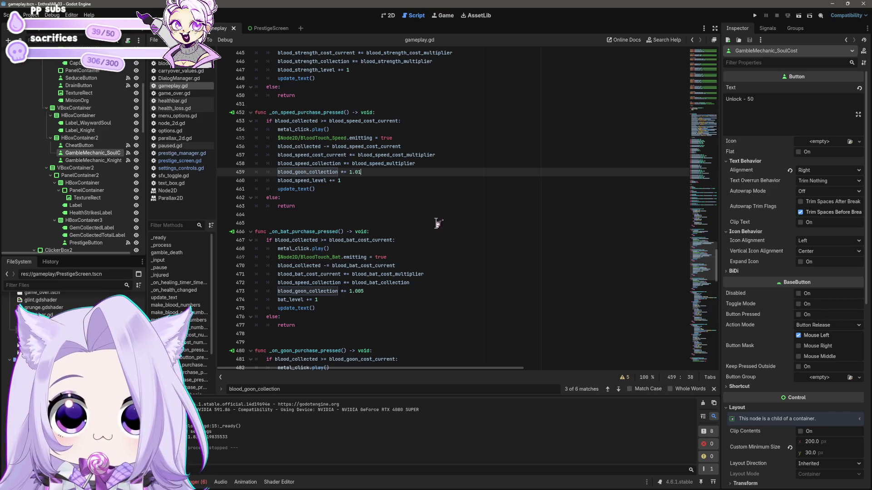
# Step: Change 'goon' to 'speed' in the speed purchase multiplier on line 459
pyautogui.scroll(5, 437, 224)
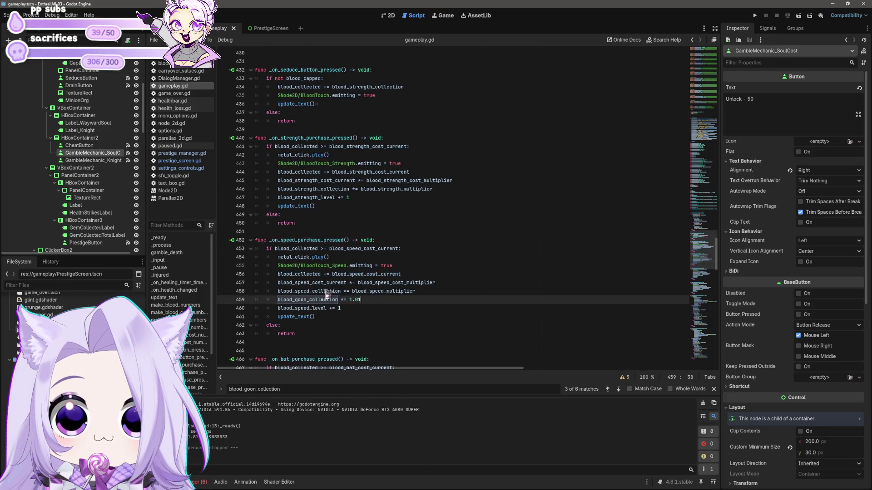
pyautogui.doubleClick(300, 300)
pyautogui.write('speed')
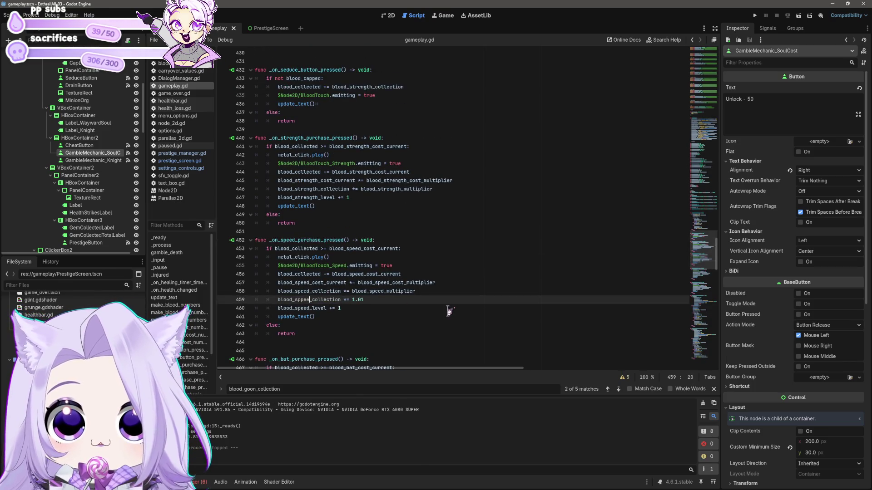
pyautogui.press('BackSpace')
pyautogui.write('d')
pyautogui.press('Escape')
# Step: Replace 'goon' with blood_bat_collection in the bat line, save, and launch the game
pyautogui.scroll(-4, 421, 324)
pyautogui.moveTo(307, 316); pyautogui.dragTo(296, 316)
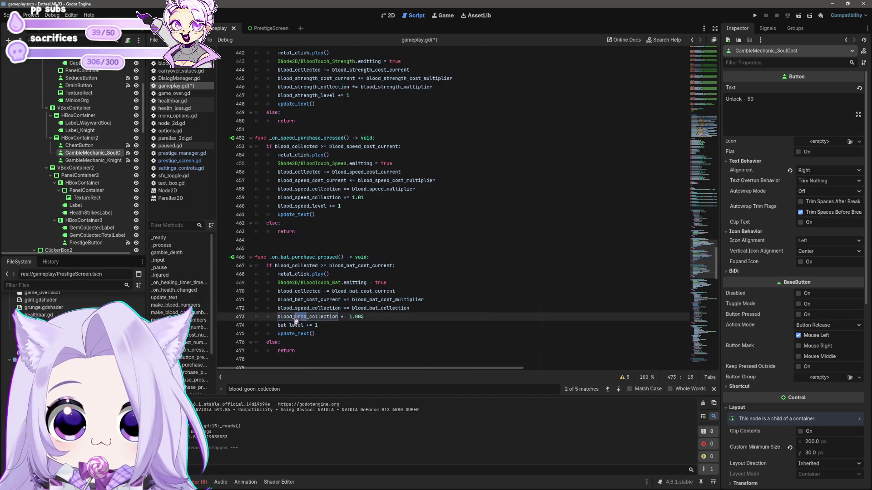
pyautogui.write('bat')
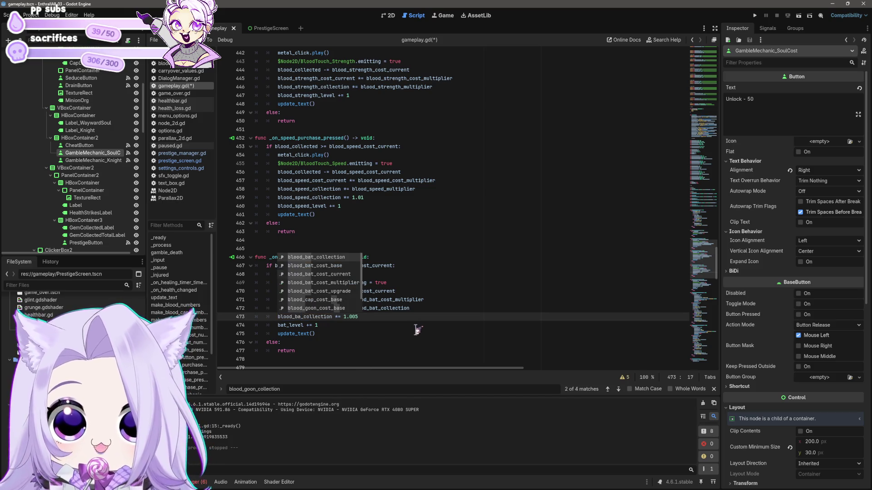
pyautogui.click(466, 315)
pyautogui.hotkey('ctrl', 's')
pyautogui.scroll(-12, 454, 254)
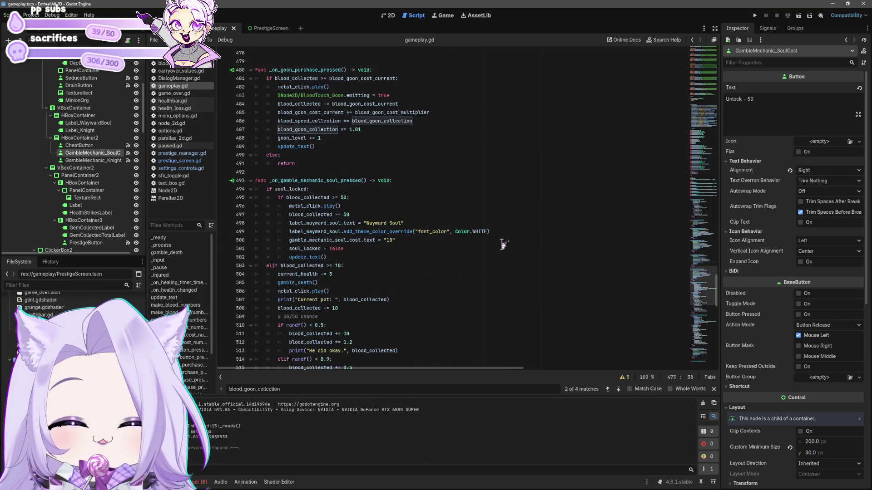
pyautogui.hotkey('ctrl', 's')
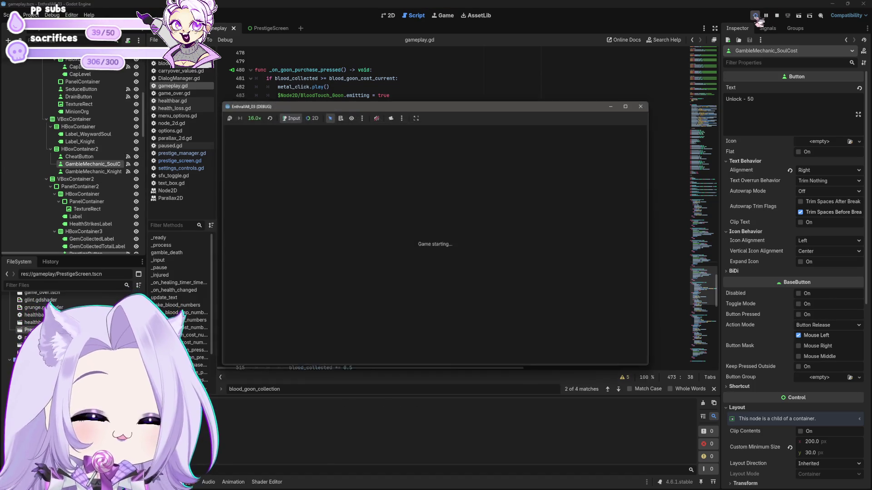
# Step: Start the game, buy two bats, unlock Wayward Soul for 50 blood, and buy Speed and Strength
pyautogui.click(432, 266)
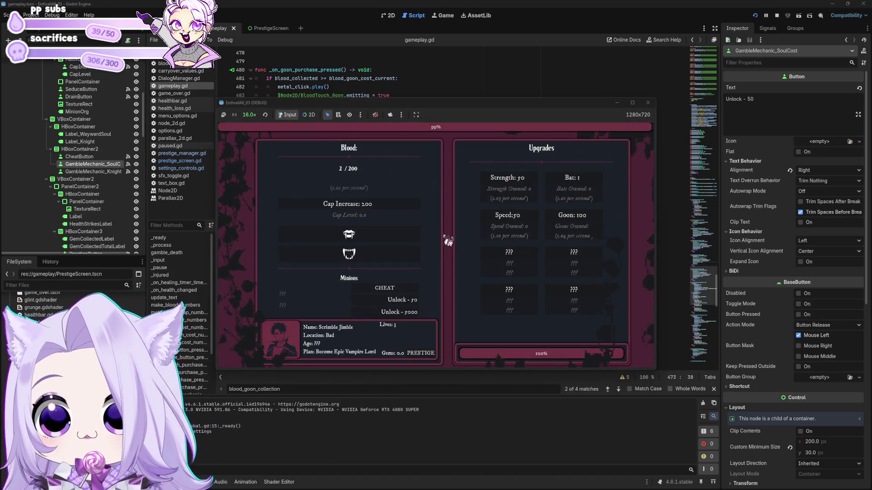
pyautogui.click(584, 188)
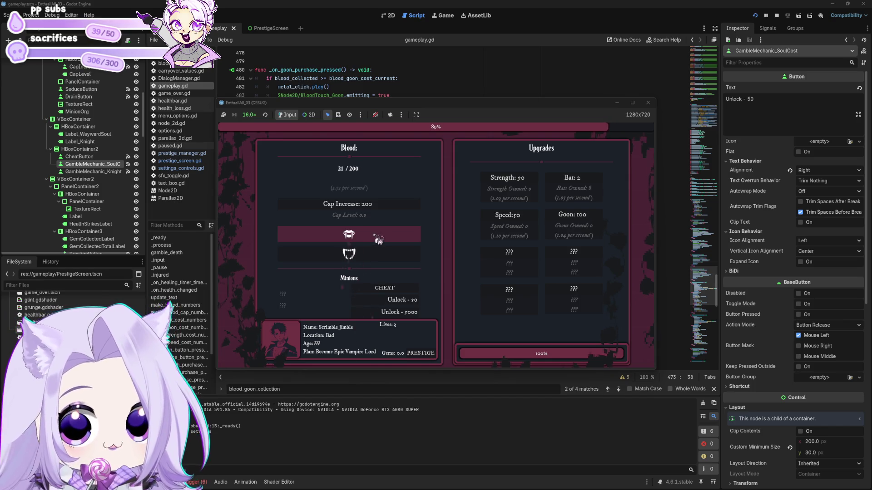
pyautogui.click(569, 189)
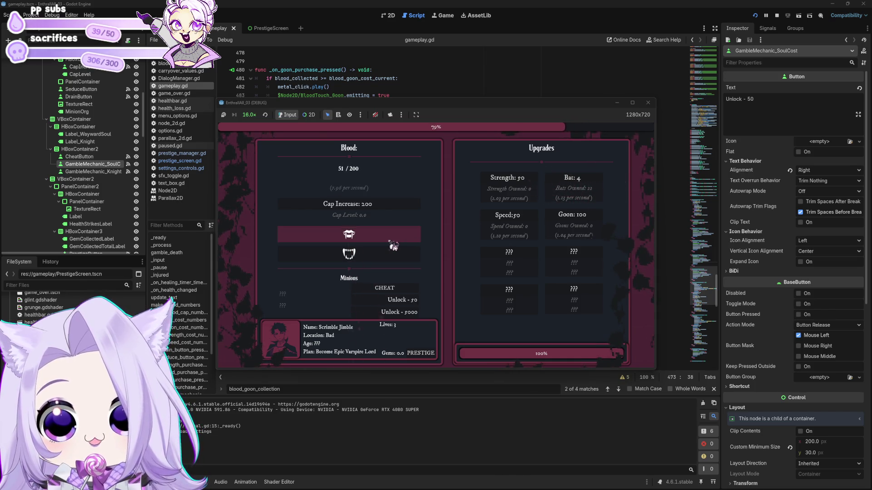
pyautogui.click(400, 301)
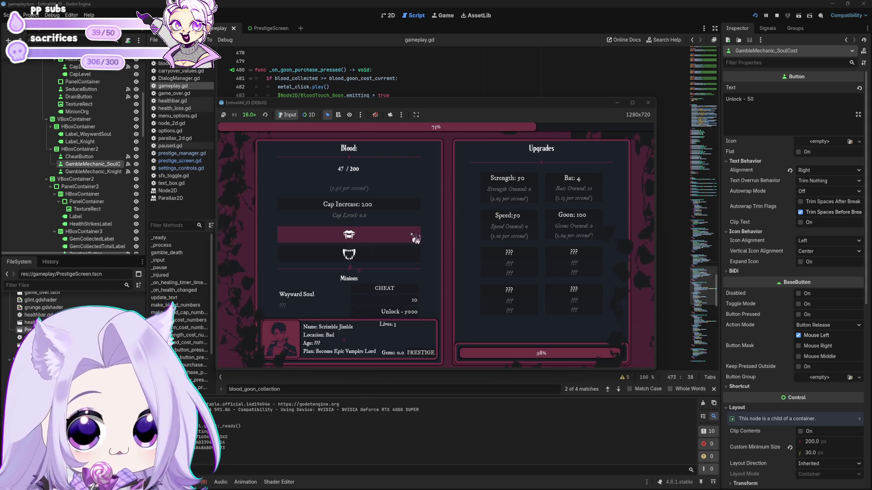
pyautogui.click(508, 220)
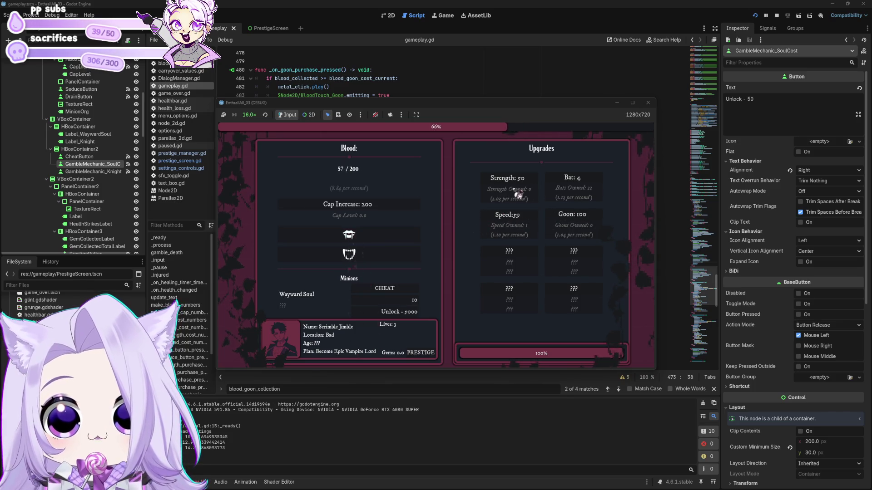
pyautogui.click(520, 182)
pyautogui.click(349, 235)
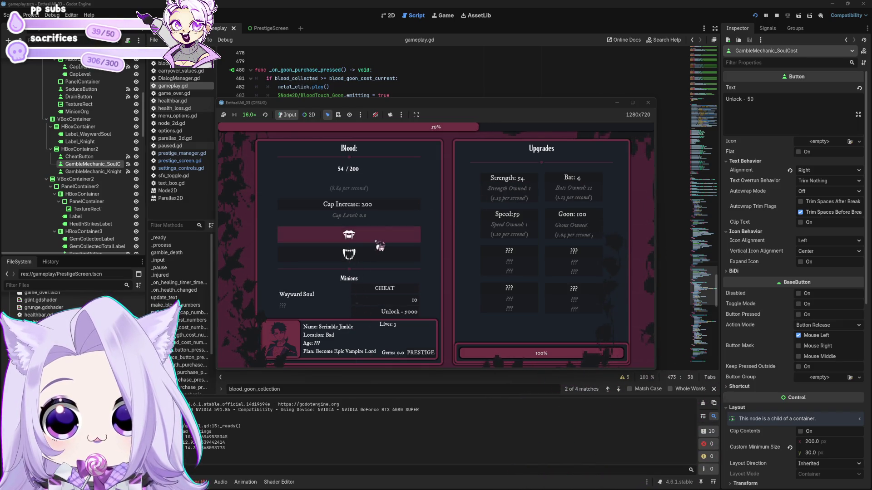
pyautogui.click(520, 198)
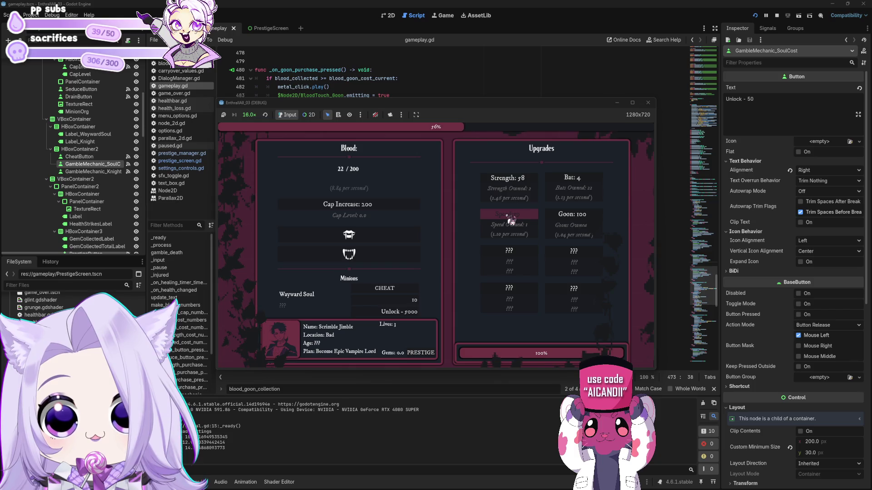
# Step: Buy more bats, two Speed upgrades and goons, then raise the blood cap to 200.00 K
pyautogui.click(599, 185)
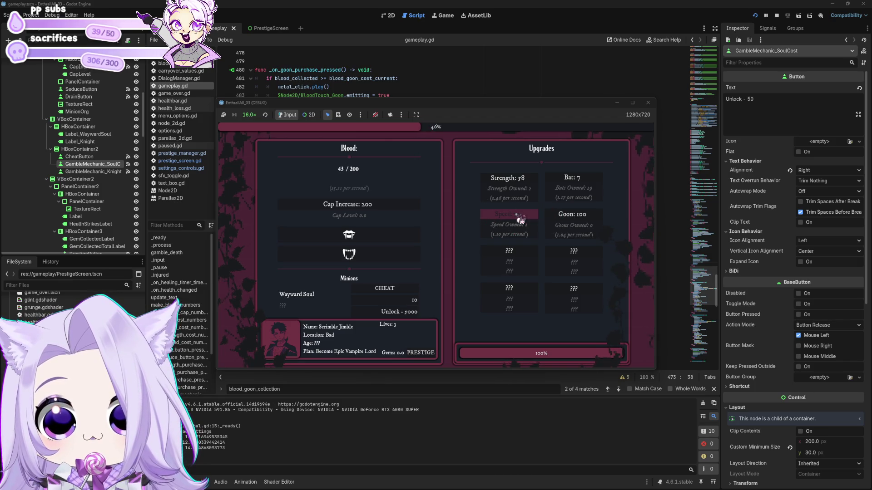
pyautogui.click(578, 186)
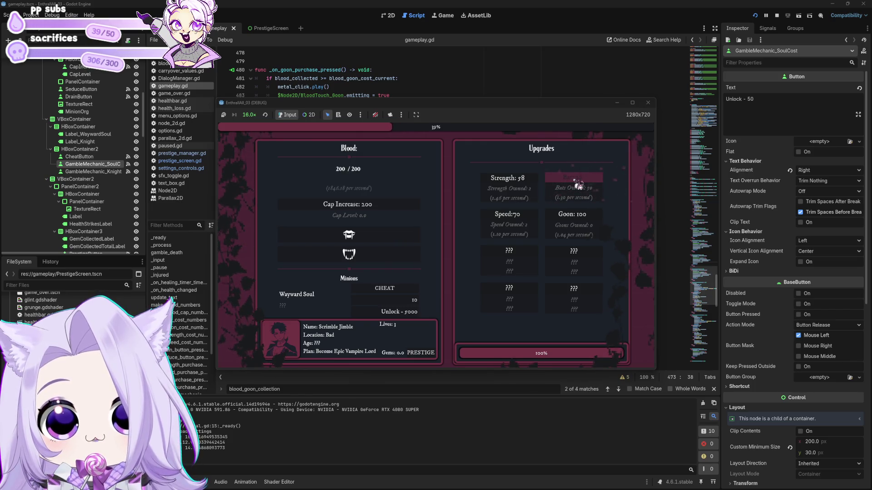
pyautogui.click(578, 186)
pyautogui.click(532, 225)
pyautogui.click(533, 224)
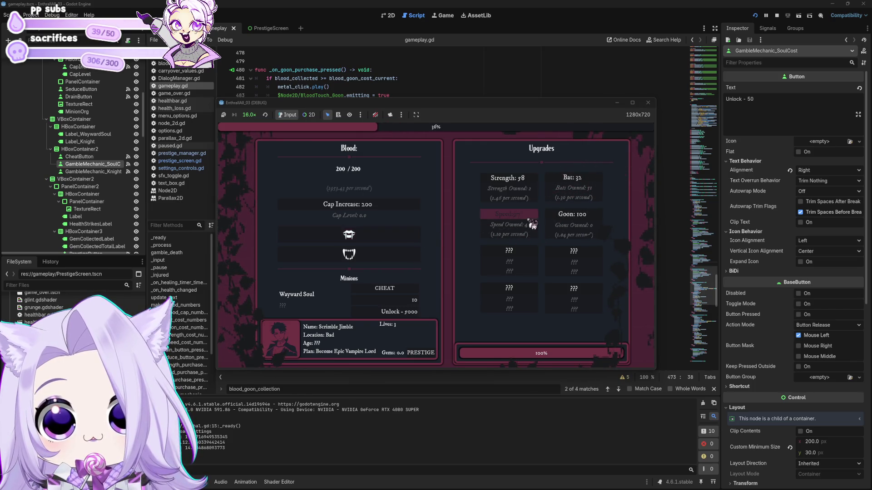
pyautogui.click(574, 220)
pyautogui.click(575, 220)
pyautogui.click(574, 220)
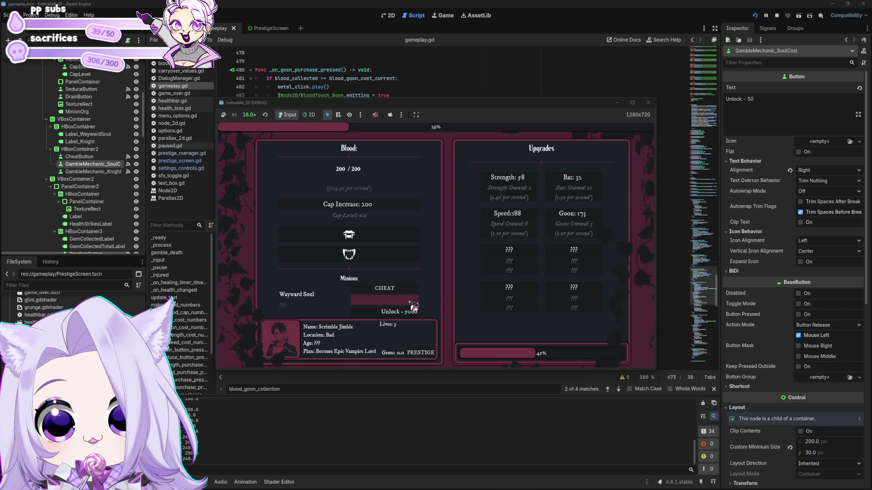
pyautogui.click(388, 209)
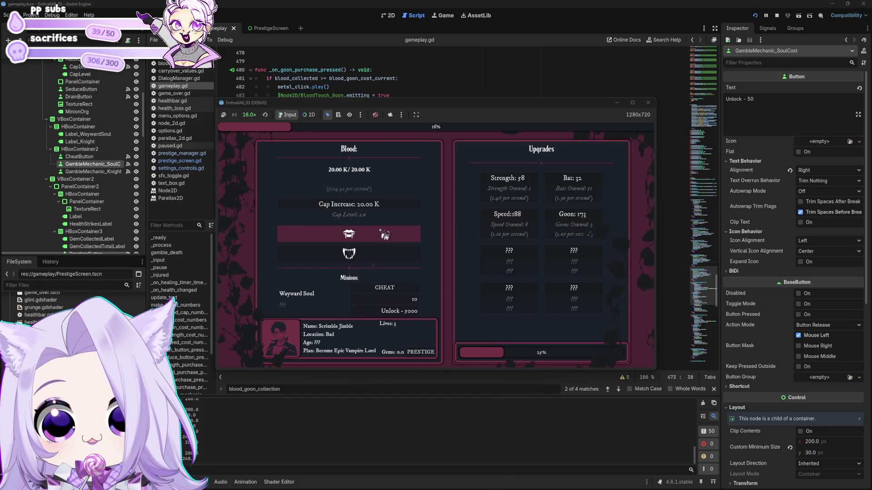
pyautogui.click(409, 301)
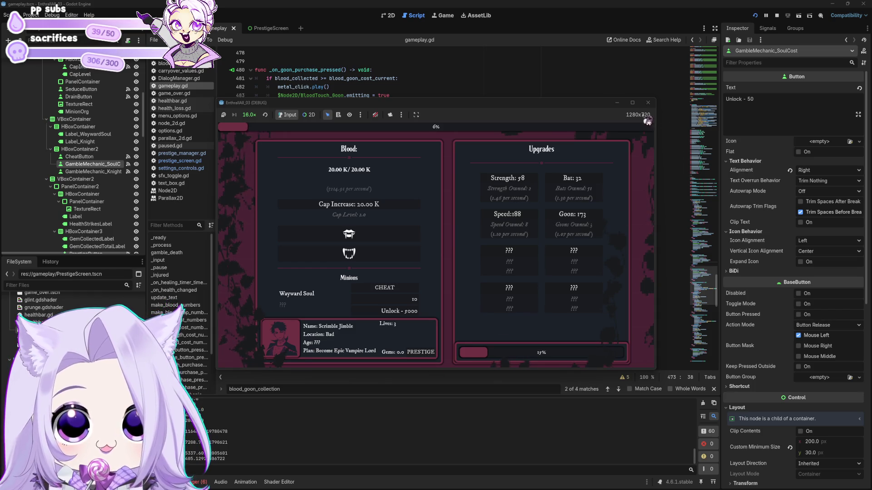
pyautogui.click(393, 215)
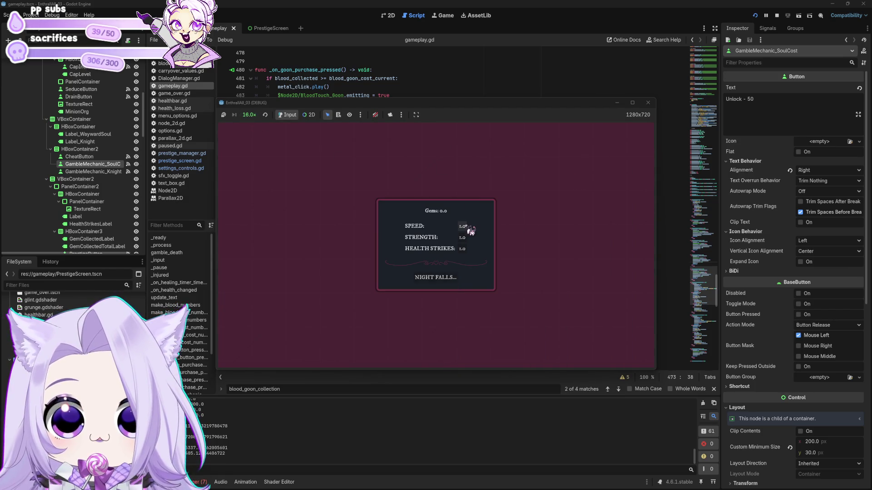
# Step: Start a new night, collect blood by hand, and unlock the Wayward Soul
pyautogui.click(455, 277)
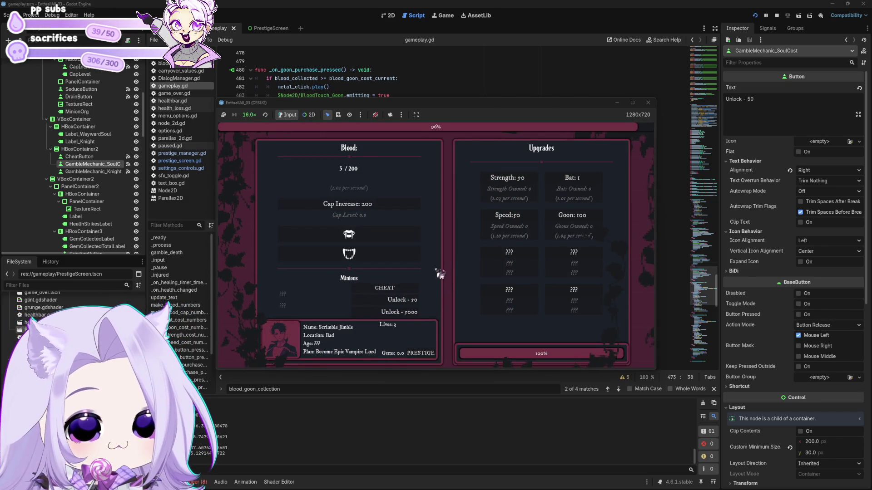
pyautogui.click(408, 242)
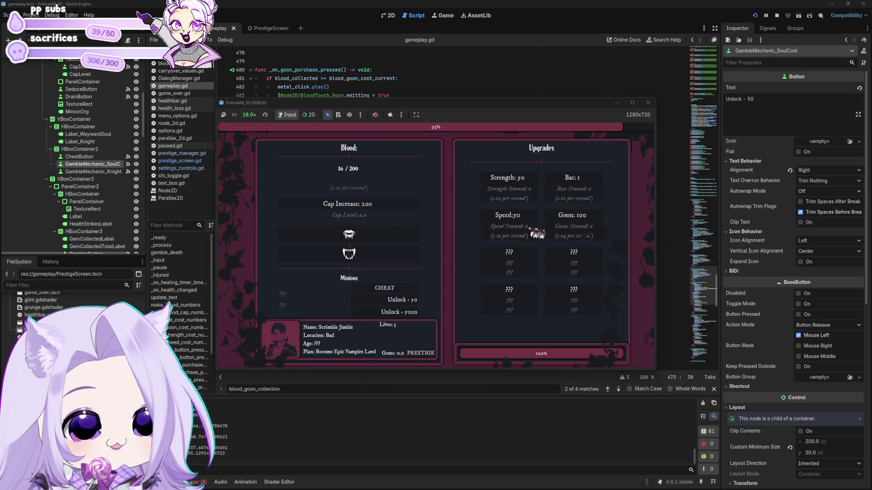
pyautogui.click(404, 239)
pyautogui.click(408, 241)
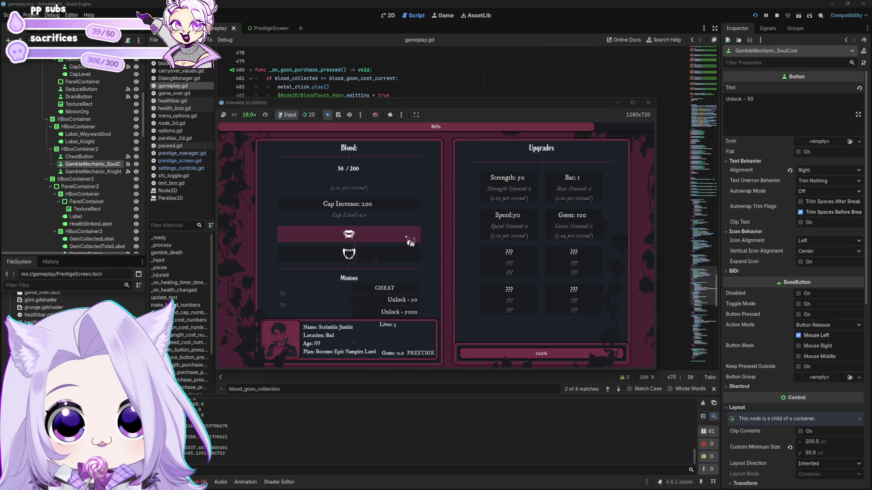
pyautogui.click(411, 242)
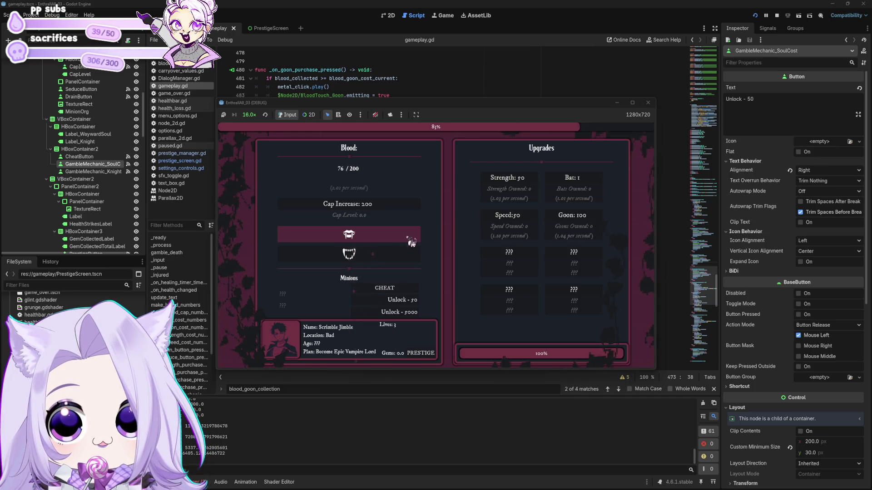
pyautogui.click(416, 300)
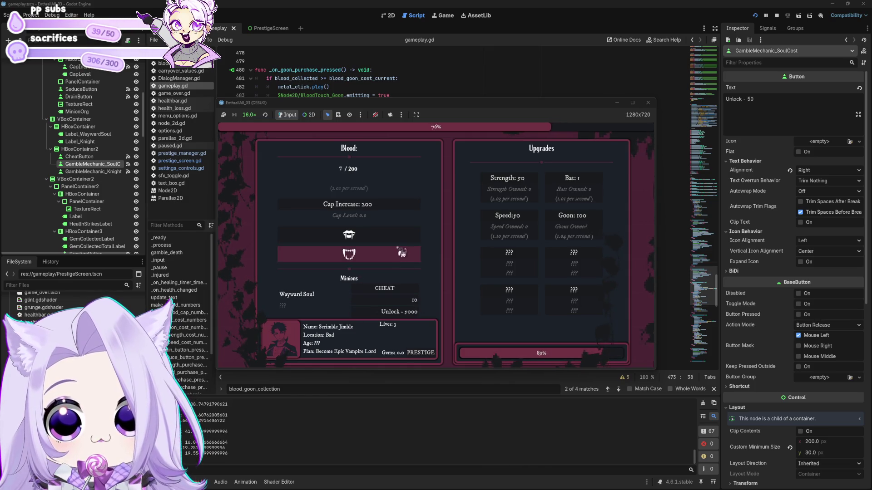
pyautogui.click(404, 239)
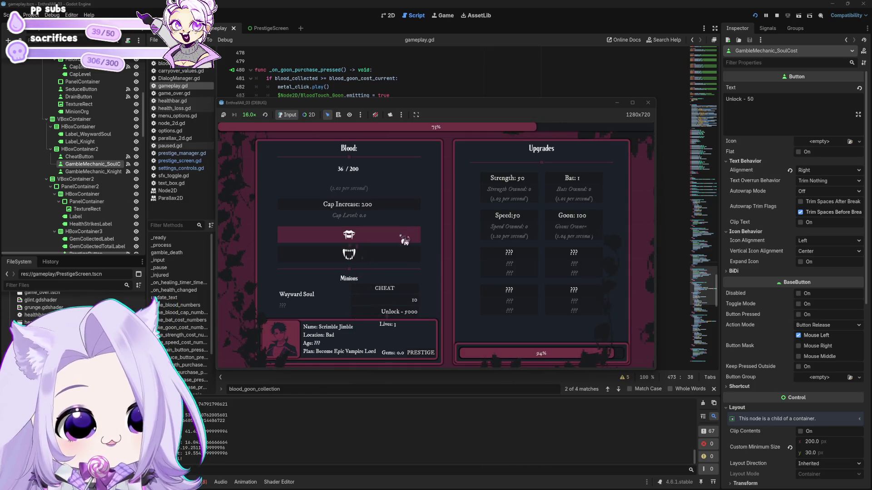
# Step: Buy bats up to Bat 8 and then the first goon
pyautogui.click(560, 184)
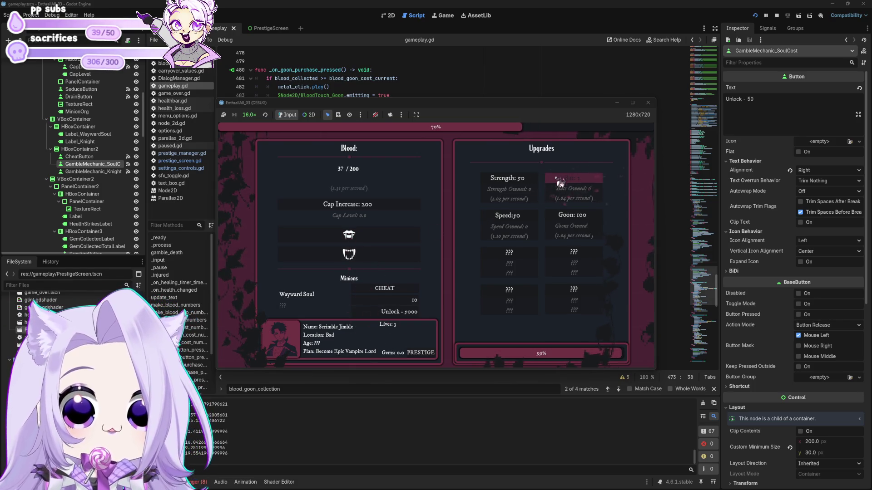
pyautogui.click(561, 184)
pyautogui.click(562, 183)
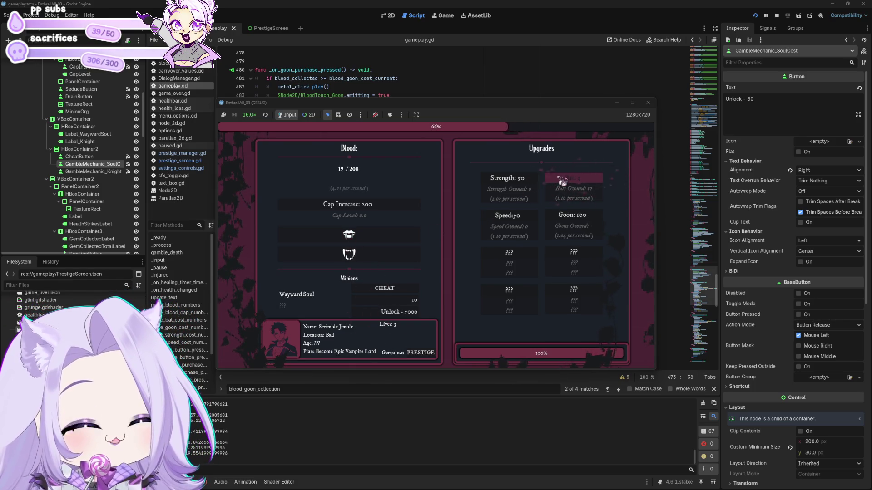
pyautogui.click(562, 183)
pyautogui.click(563, 183)
pyautogui.click(563, 184)
pyautogui.click(566, 187)
pyautogui.click(570, 190)
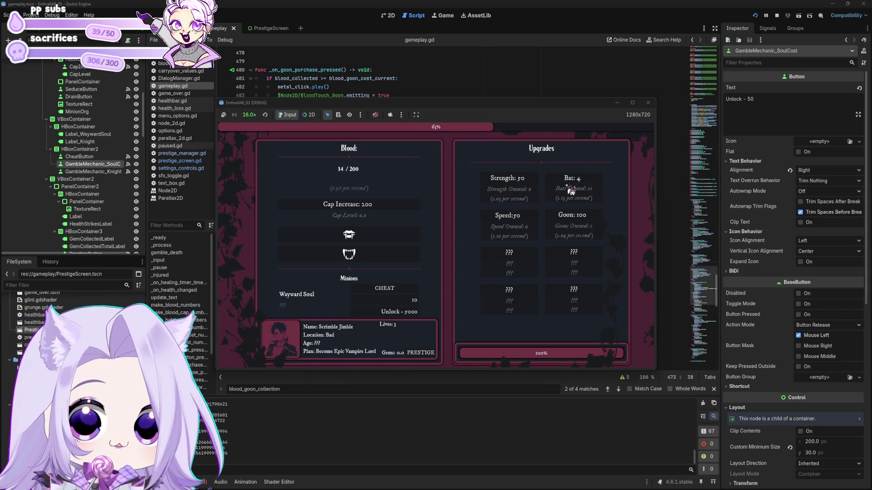
pyautogui.click(573, 189)
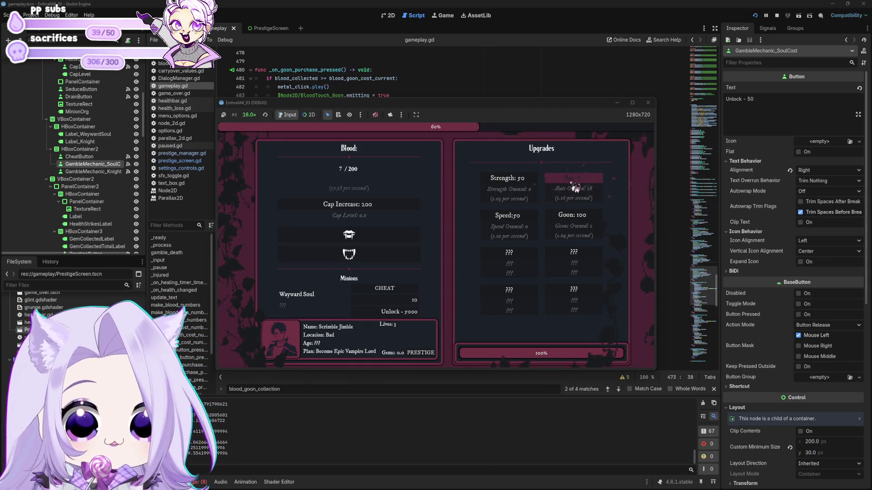
pyautogui.click(575, 188)
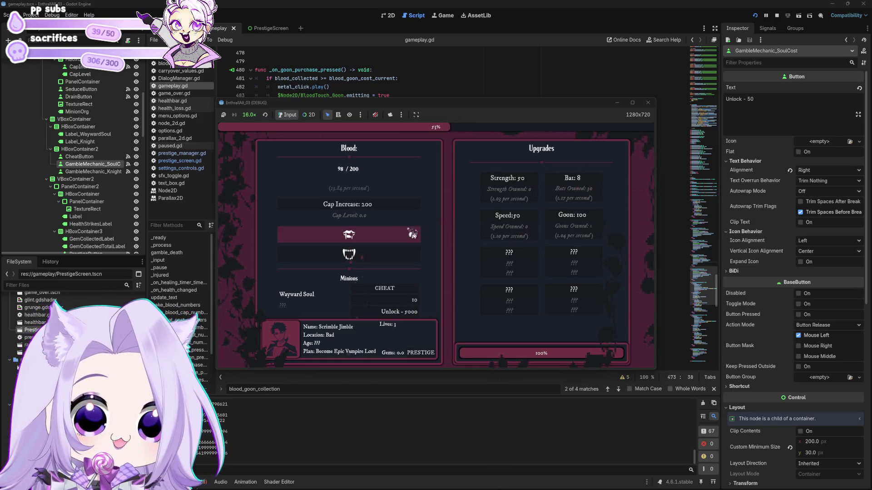
pyautogui.click(585, 227)
pyautogui.click(253, 115)
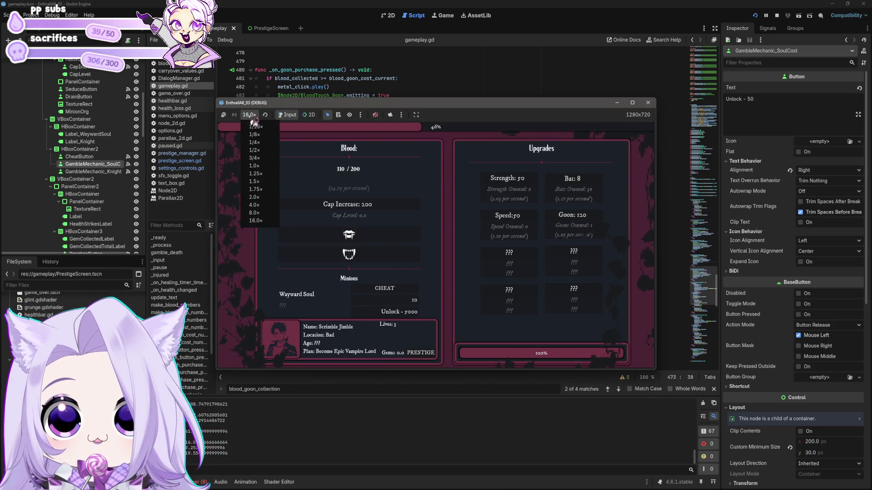
# Step: Set the game speed to 1.0x and buy a run of bats
pyautogui.click(260, 173)
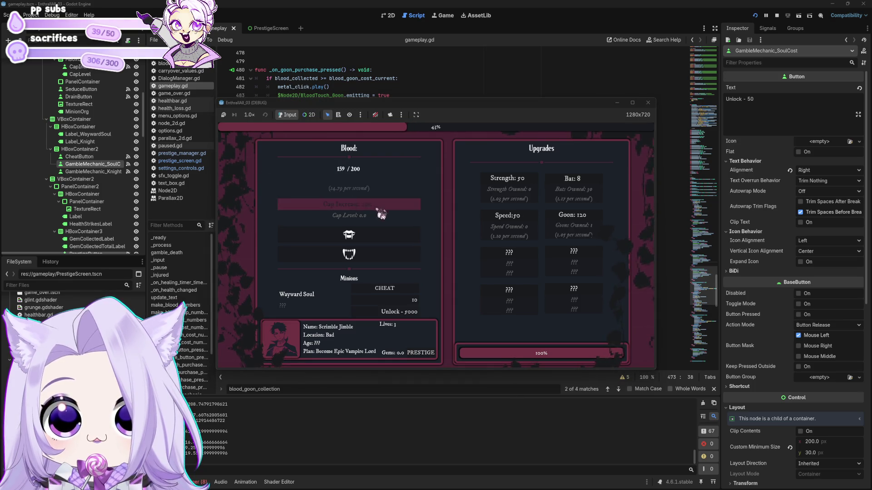
pyautogui.click(581, 181)
pyautogui.click(587, 180)
pyautogui.click(593, 182)
pyautogui.click(595, 182)
pyautogui.click(597, 184)
pyautogui.click(599, 185)
pyautogui.click(598, 184)
pyautogui.click(598, 185)
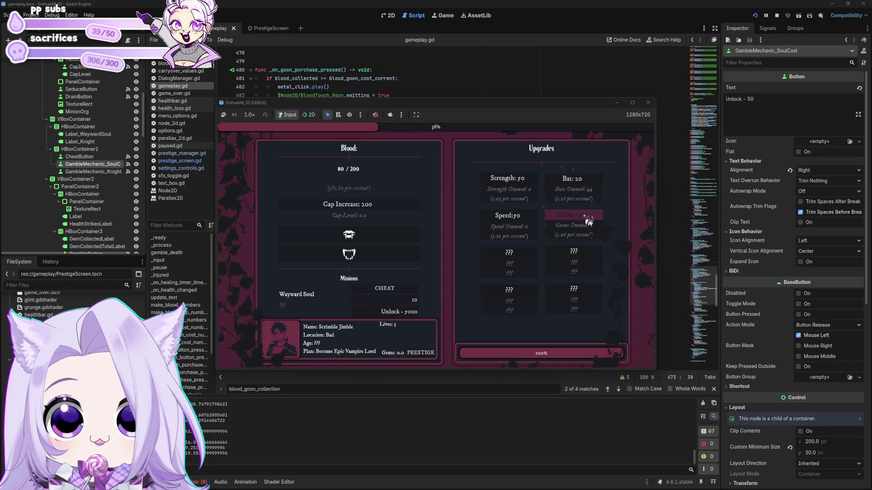
# Step: Buy the 2.00K blood cap, gamble on the Wayward Soul, and buy more bats and goons
pyautogui.click(400, 206)
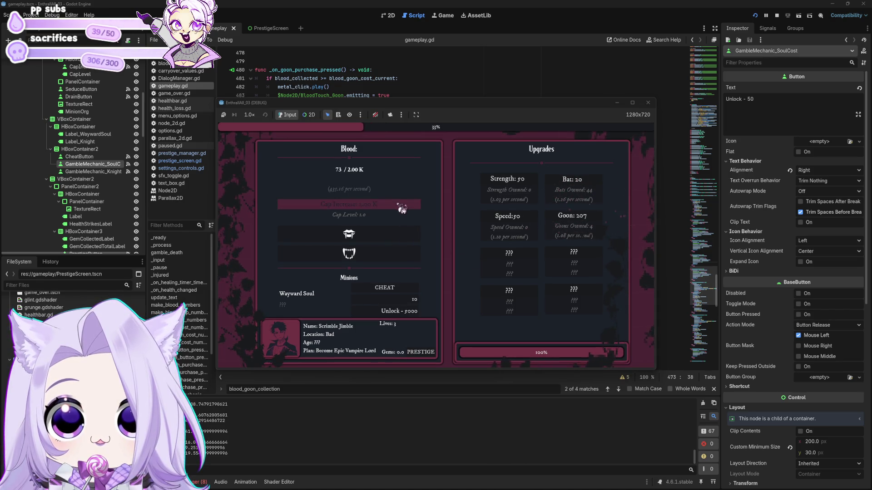
pyautogui.click(394, 300)
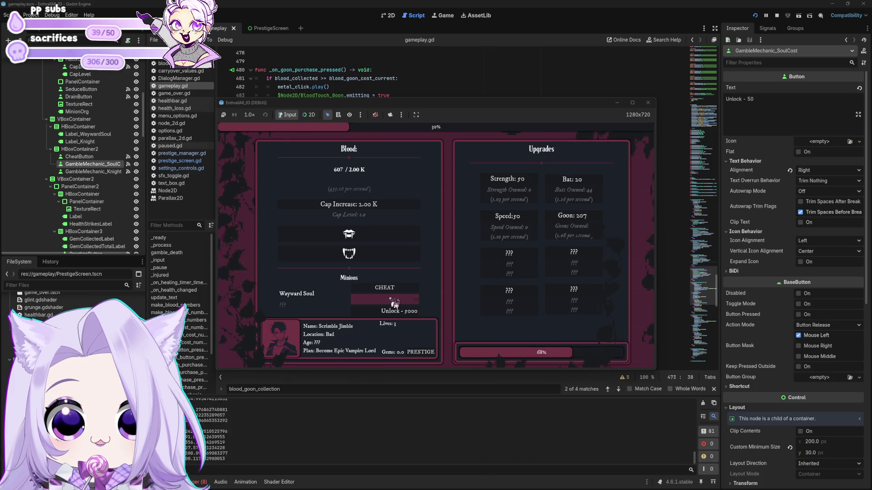
pyautogui.click(395, 302)
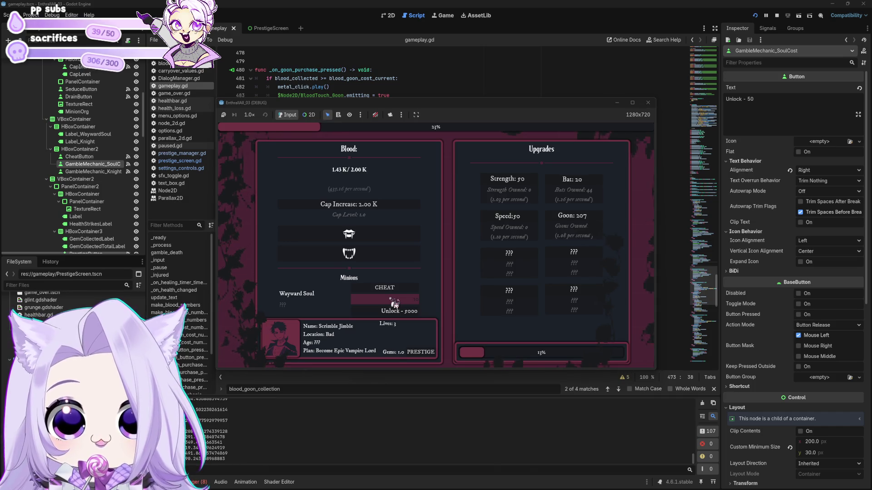
pyautogui.click(597, 190)
pyautogui.click(597, 190)
pyautogui.click(587, 225)
pyautogui.click(588, 225)
pyautogui.click(589, 227)
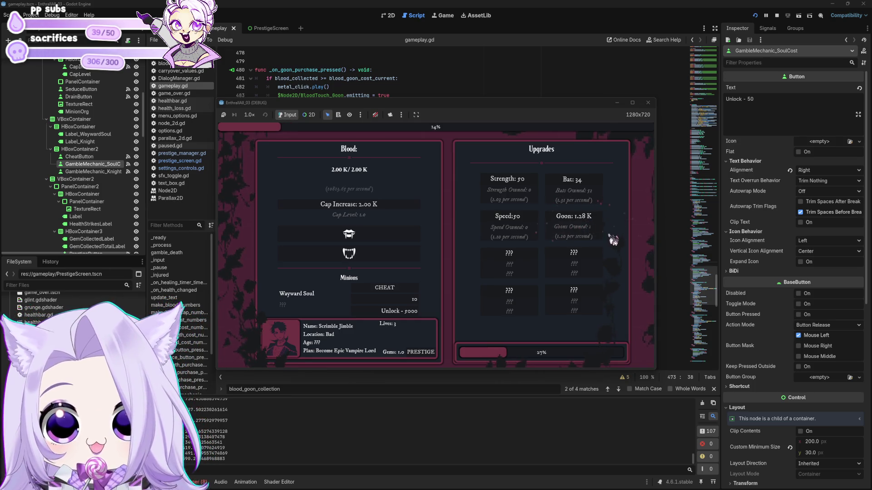
pyautogui.click(597, 226)
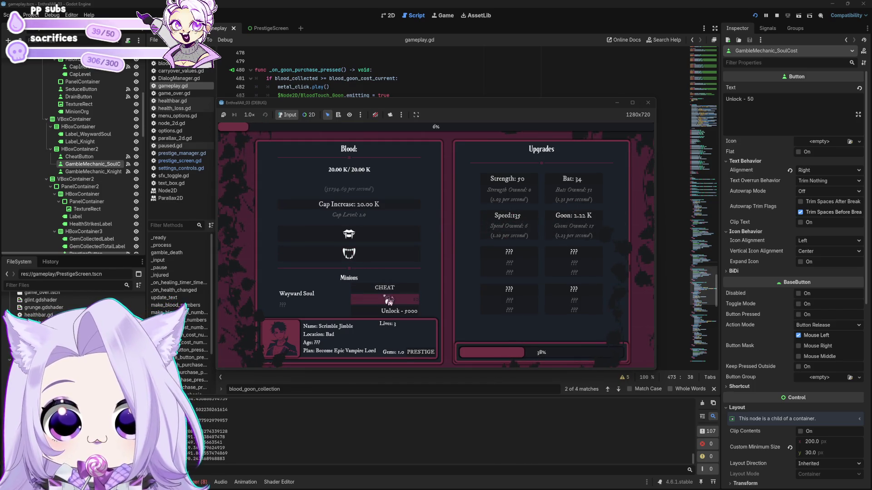
pyautogui.click(390, 301)
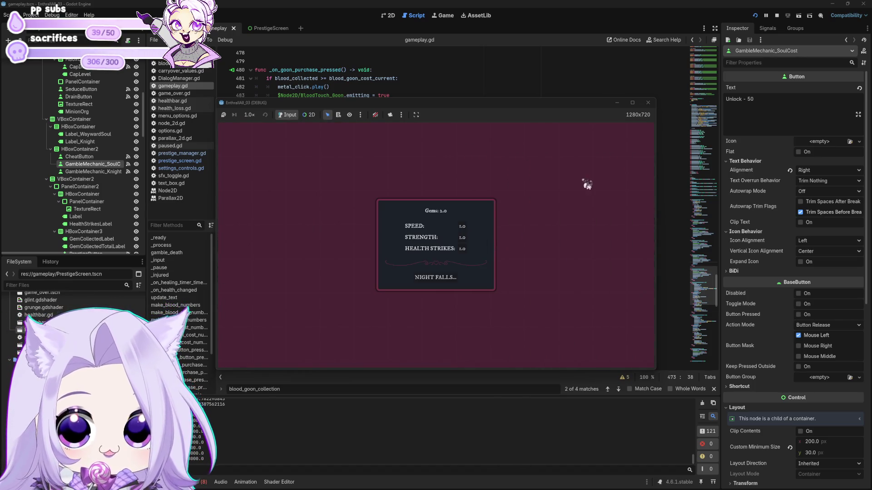
# Step: Spend a gem on Strength, start the next night, and buy bats up to Bat 2
pyautogui.click(464, 237)
pyautogui.click(454, 277)
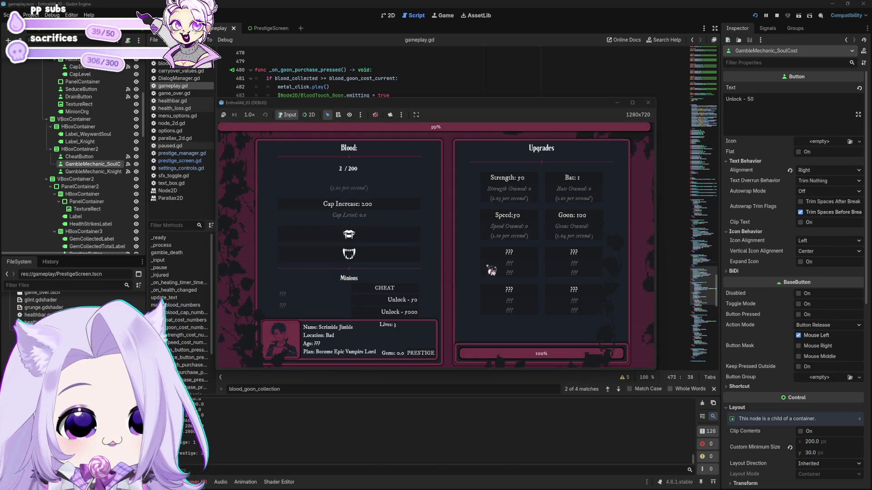
pyautogui.click(586, 182)
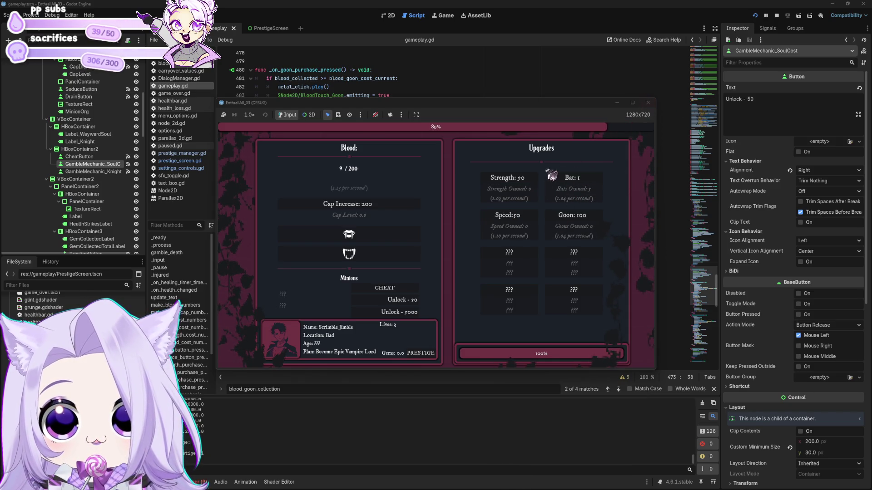
pyautogui.click(575, 180)
pyautogui.click(575, 180)
pyautogui.click(576, 182)
pyautogui.click(577, 184)
pyautogui.click(576, 184)
pyautogui.click(577, 184)
pyautogui.click(577, 184)
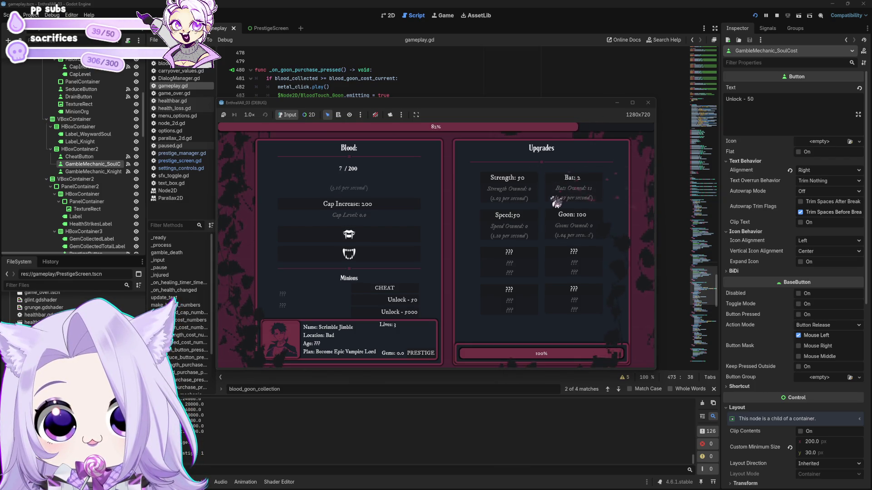
# Step: Drink blood by hand, then stop the playtest and return to gameplay.gd
pyautogui.click(381, 235)
pyautogui.click(383, 234)
pyautogui.click(383, 236)
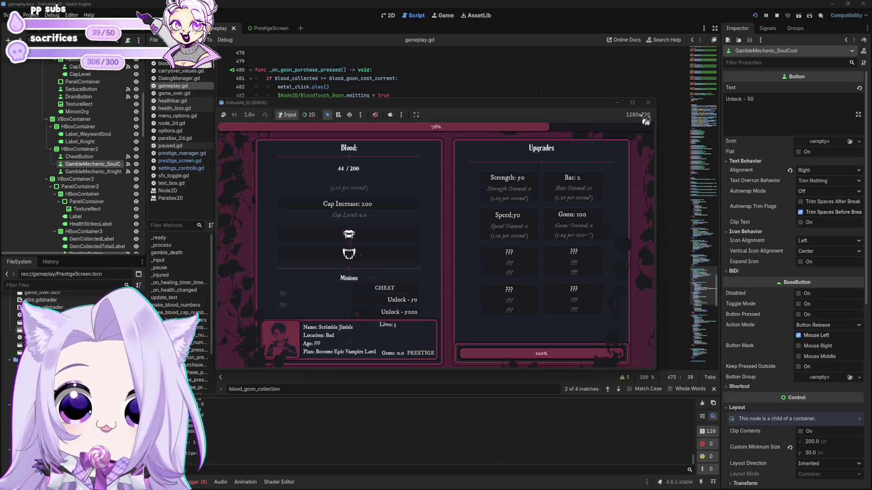
pyautogui.click(648, 102)
pyautogui.click(487, 173)
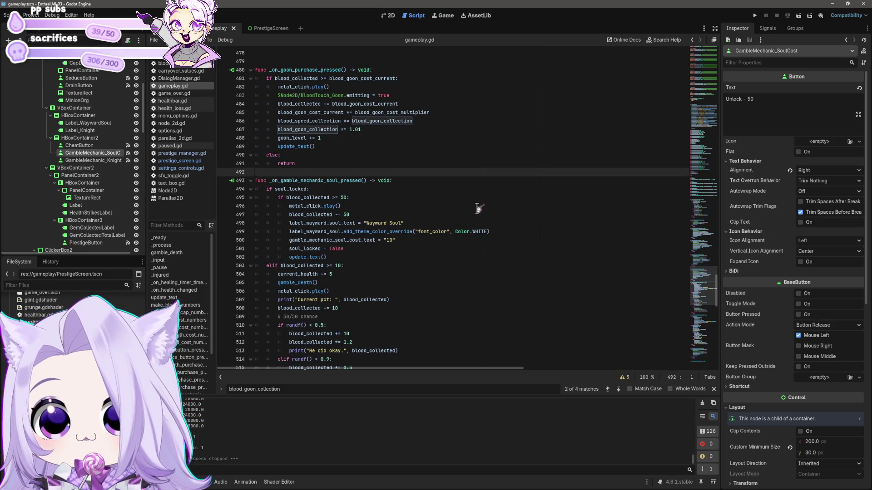
# Step: Change the Wayward Soul unlock threshold on line 495 from 50 to 100 and save
pyautogui.scroll(12, 431, 209)
pyautogui.scroll(-12, 449, 203)
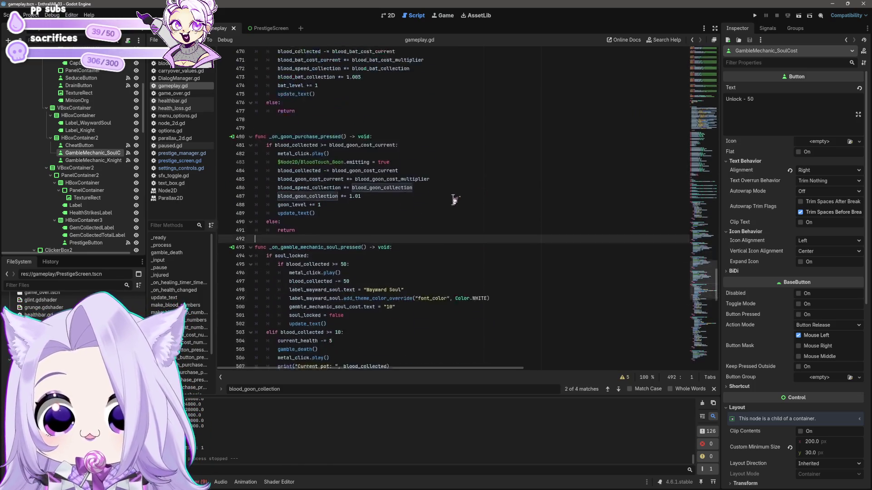
pyautogui.click(343, 197)
pyautogui.write('0')
pyautogui.click(410, 231)
pyautogui.scroll(-2, 411, 218)
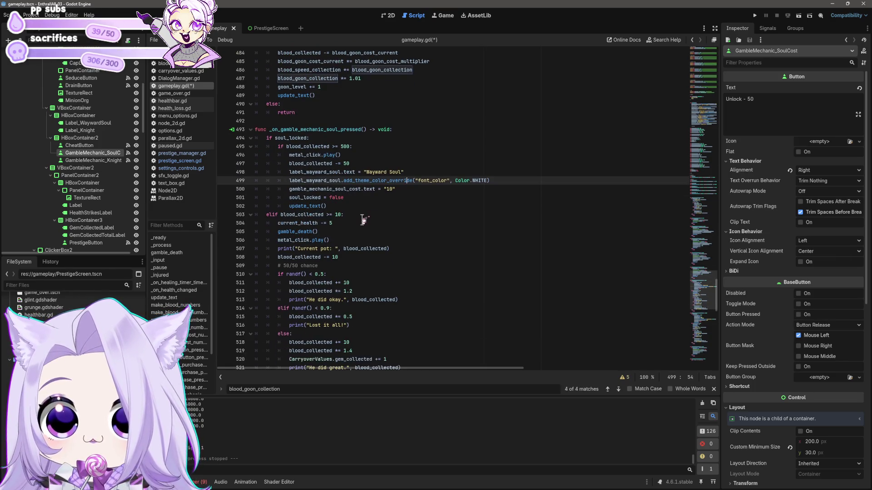
pyautogui.hotkey('ctrl', 's')
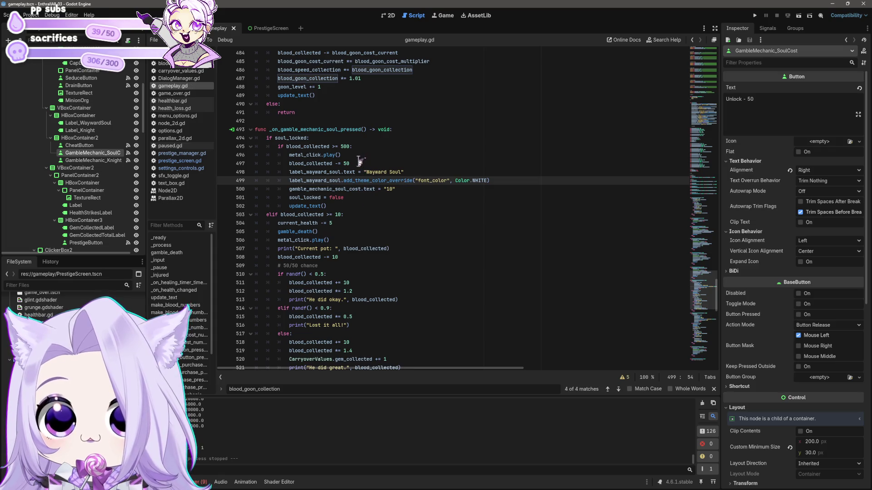
# Step: Review the Knight unlock threshold on line 527, then relaunch the game
pyautogui.click(344, 147)
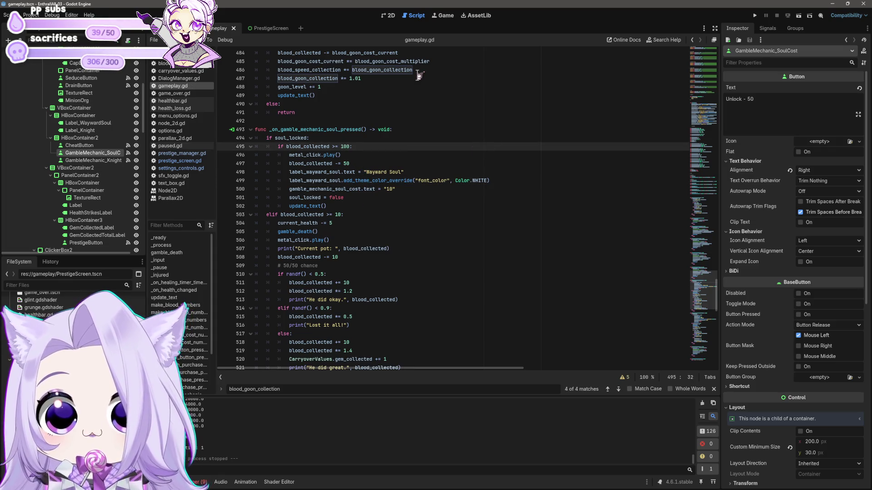
pyautogui.scroll(-7, 431, 152)
pyautogui.click(353, 240)
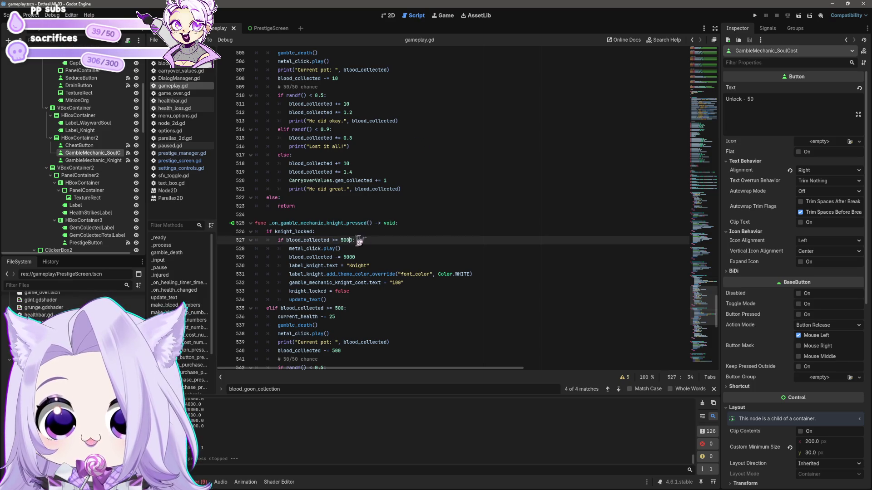
pyautogui.scroll(-9, 413, 216)
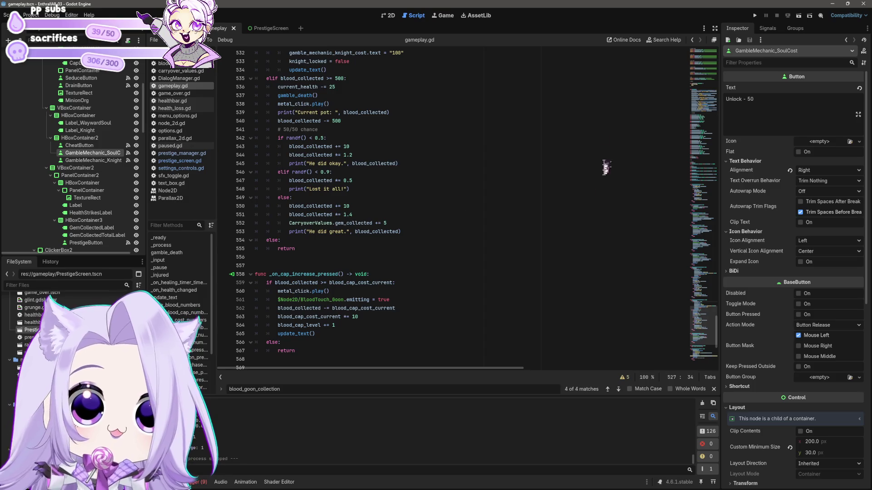
pyautogui.click(755, 15)
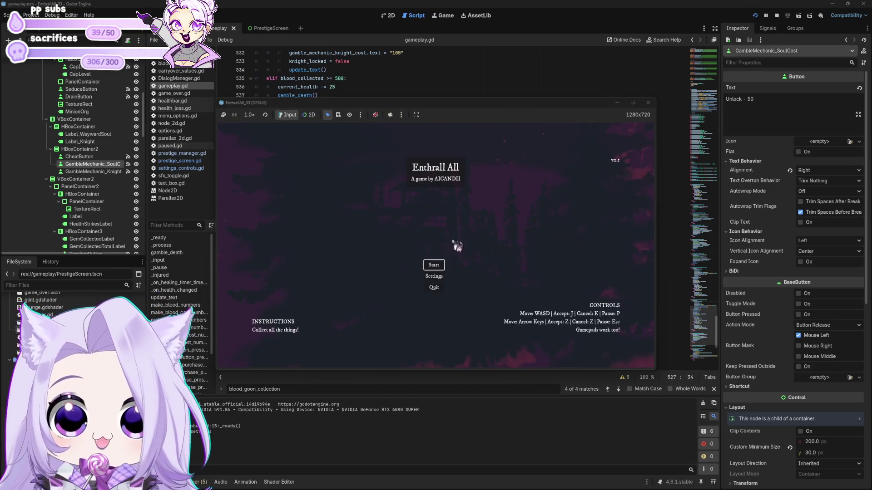
# Step: Start the game, buy two bats, unlock the Wayward Soul, raise the blood cap, and buy Speed
pyautogui.click(436, 267)
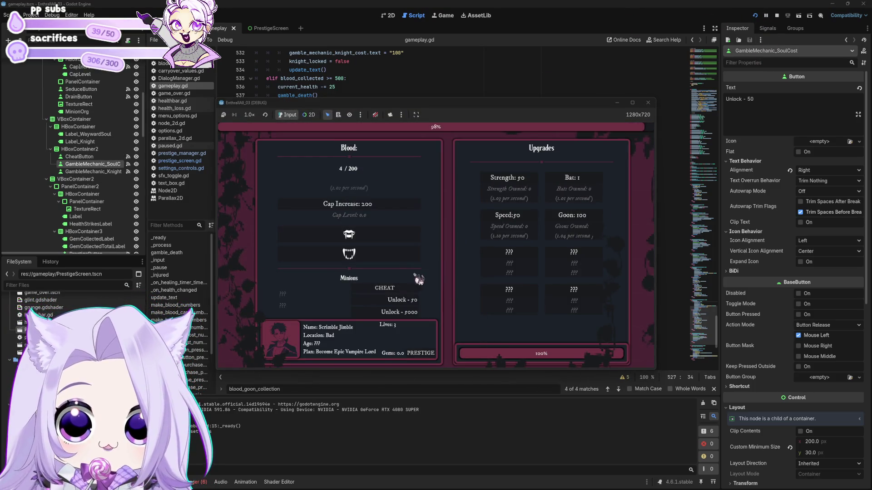
pyautogui.click(599, 178)
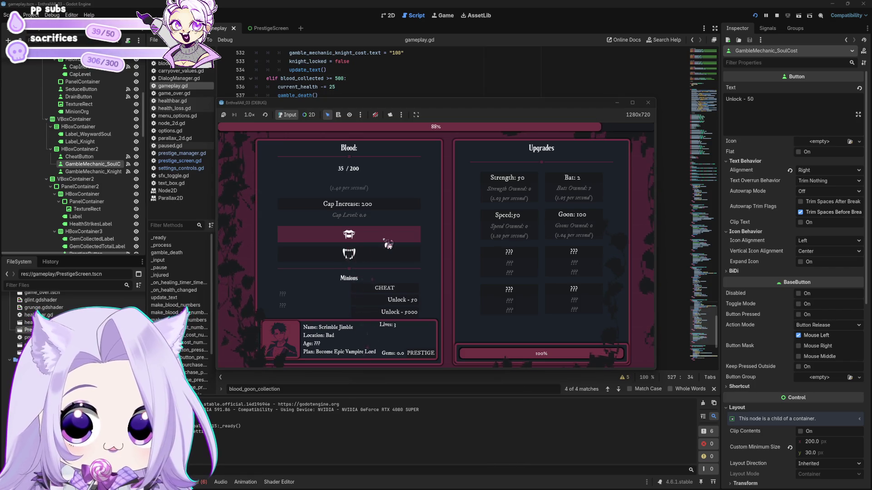
pyautogui.click(591, 187)
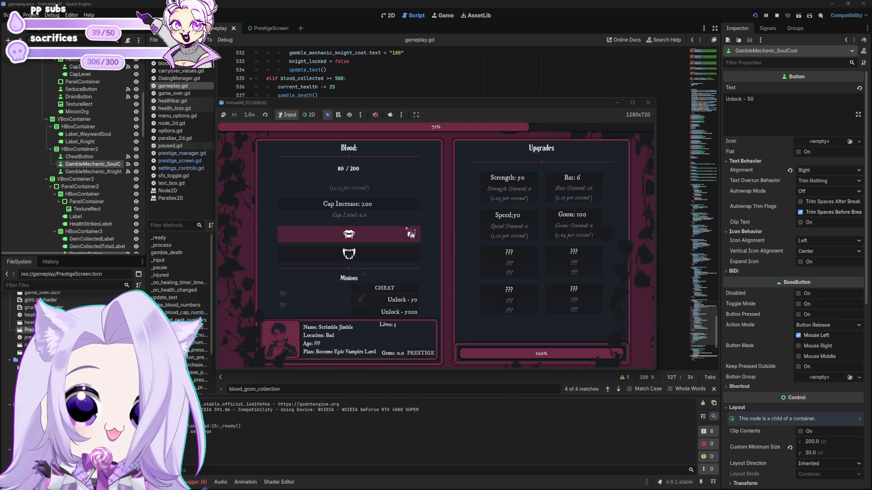
pyautogui.click(415, 301)
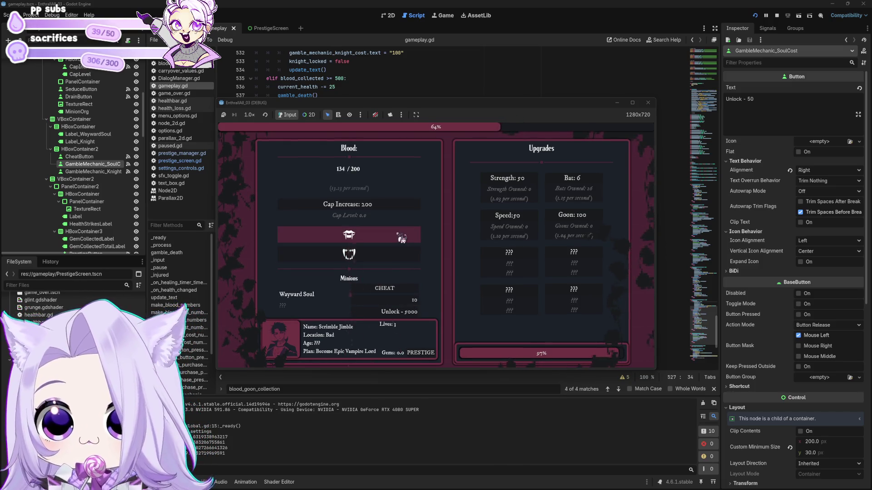
pyautogui.click(396, 237)
pyautogui.click(394, 207)
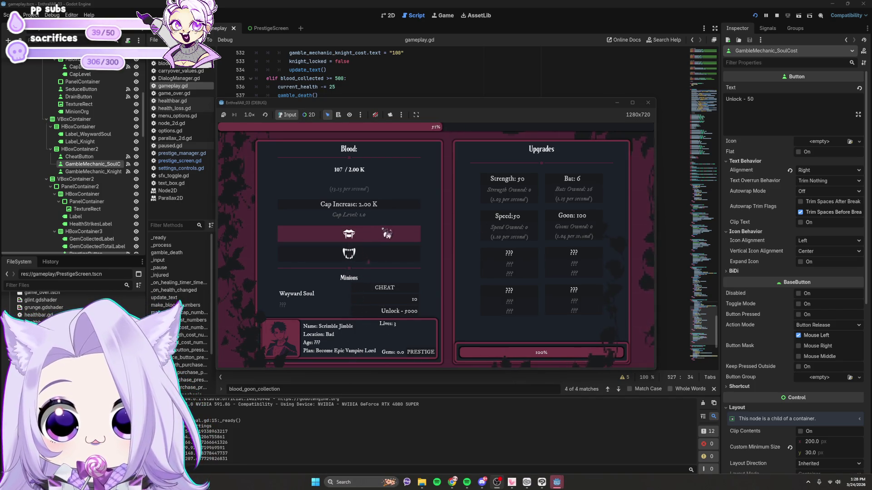
pyautogui.click(507, 219)
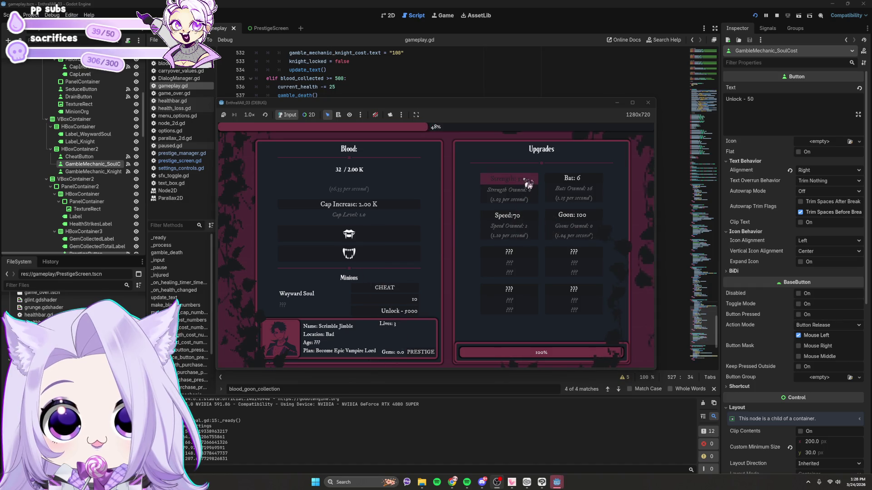
# Step: Buy more bats, a goon, Speed and Strength upgrades, then gamble on the Wayward Soul
pyautogui.click(573, 181)
pyautogui.click(574, 182)
pyautogui.click(574, 181)
pyautogui.click(573, 182)
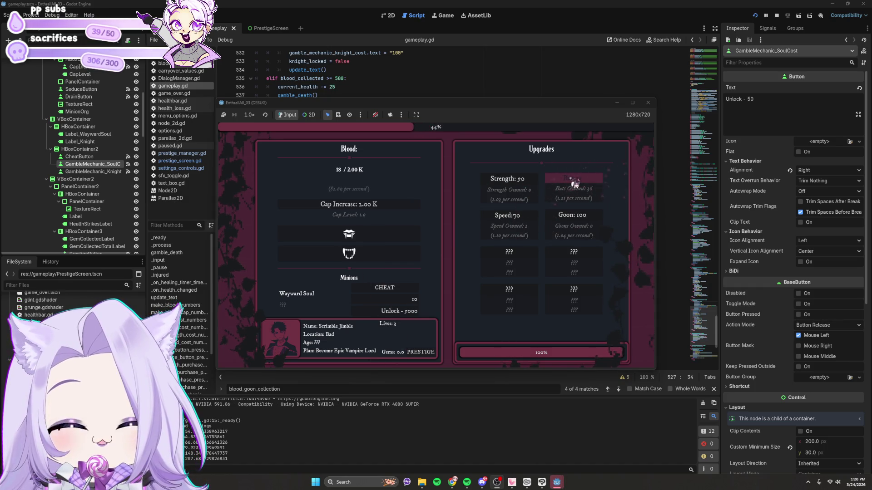
pyautogui.click(574, 182)
pyautogui.click(573, 181)
pyautogui.click(586, 220)
pyautogui.click(521, 217)
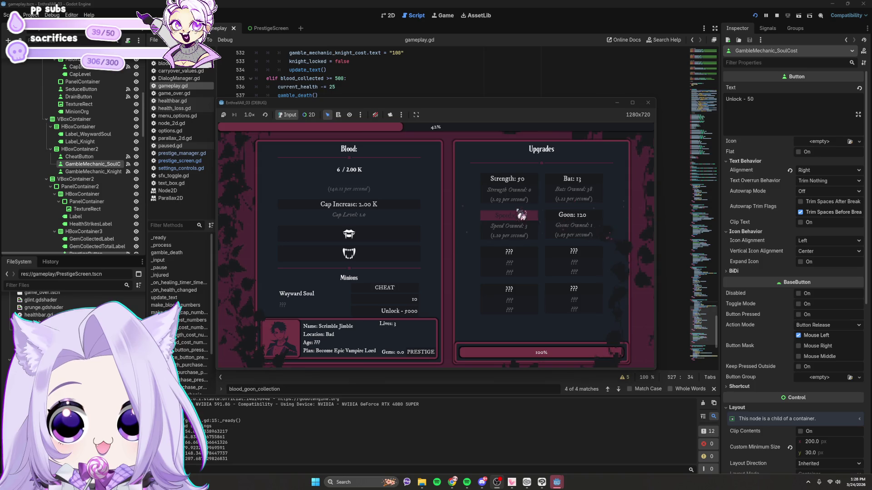
pyautogui.click(528, 188)
pyautogui.click(591, 186)
pyautogui.click(591, 187)
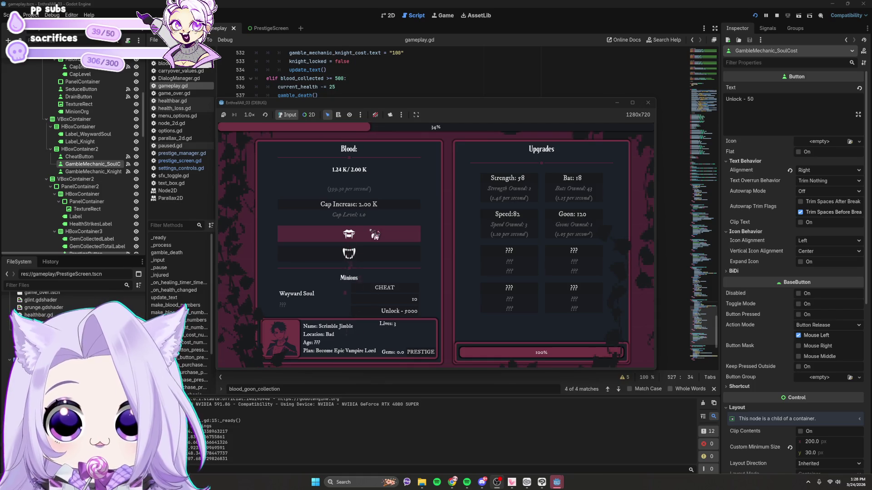
pyautogui.click(417, 301)
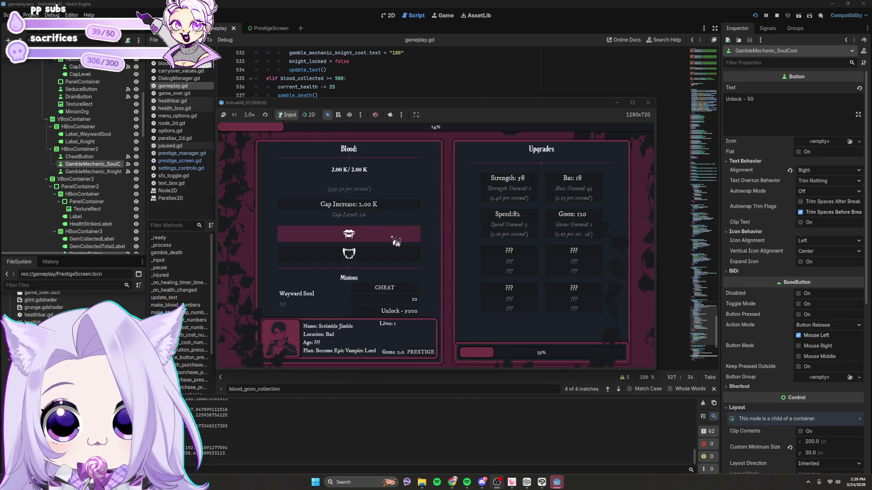
# Step: Buy a final burst of Bat, Goon, Speed and Strength upgrades plus a cap raise
pyautogui.click(580, 191)
pyautogui.click(580, 191)
pyautogui.click(580, 191)
pyautogui.click(584, 182)
pyautogui.click(584, 181)
pyautogui.click(579, 218)
pyautogui.click(579, 218)
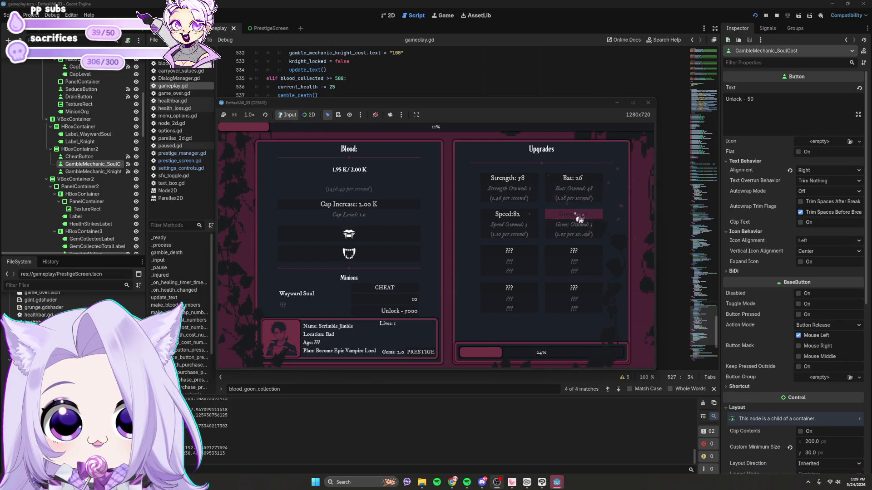
pyautogui.click(580, 219)
pyautogui.click(537, 222)
pyautogui.click(538, 222)
pyautogui.click(538, 224)
pyautogui.click(532, 184)
pyautogui.click(532, 184)
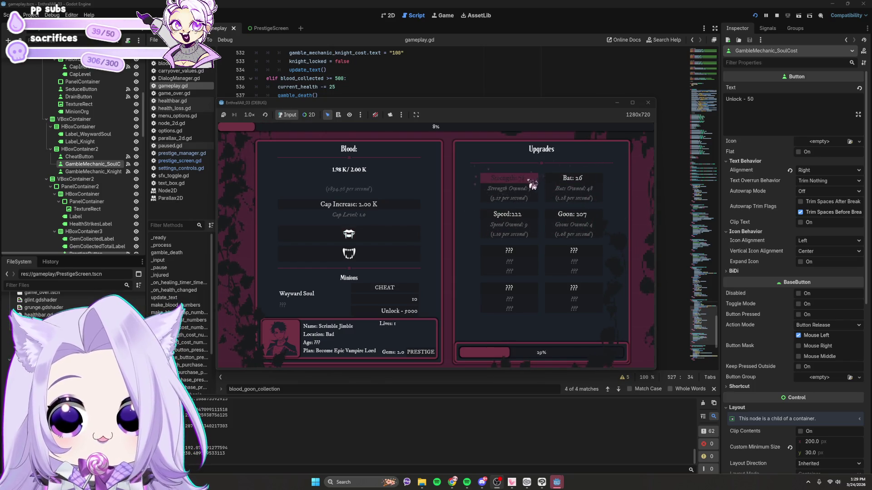
pyautogui.click(532, 184)
pyautogui.click(409, 209)
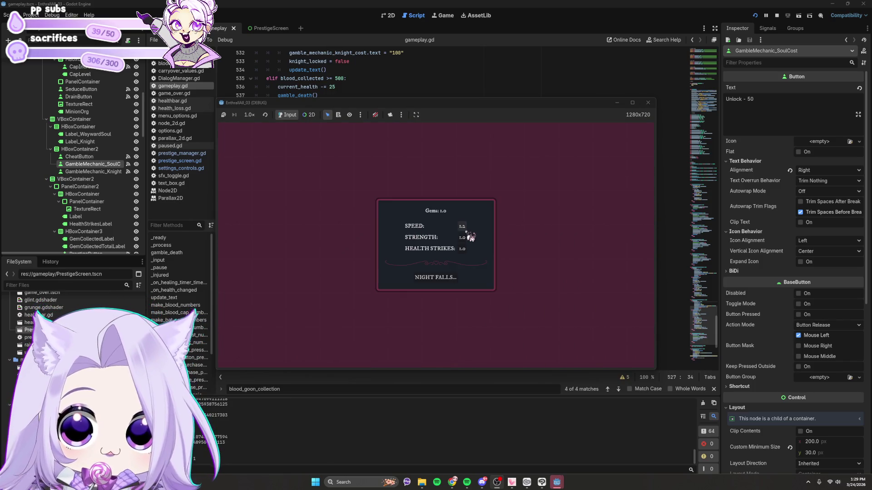
# Step: Spend the gem on Strength, start the next night, buy a Bat, then bite and gamble for blood
pyautogui.click(468, 235)
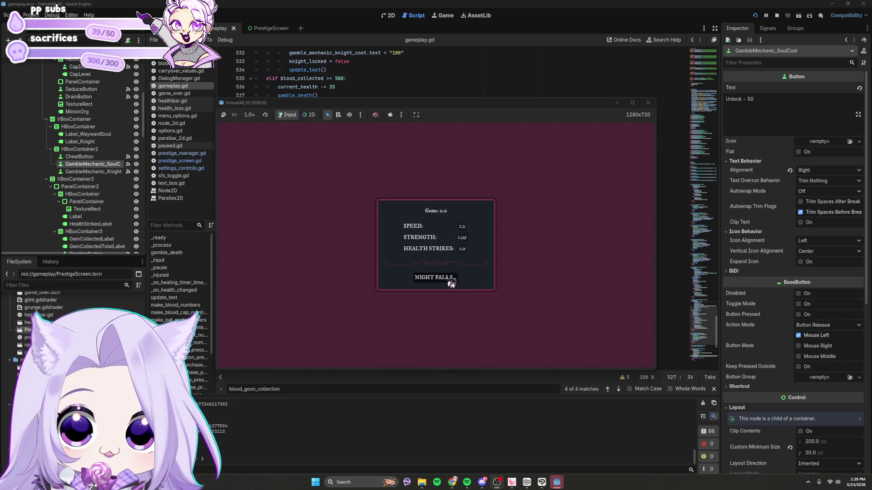
pyautogui.click(451, 282)
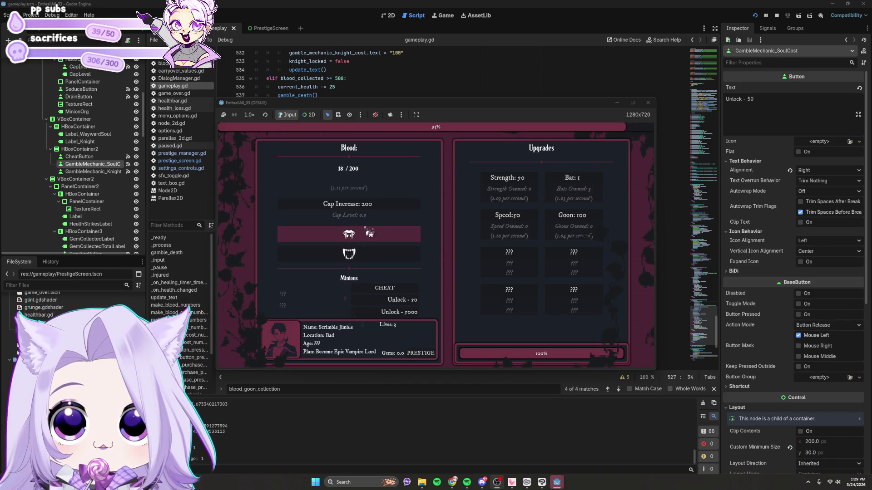
pyautogui.click(596, 187)
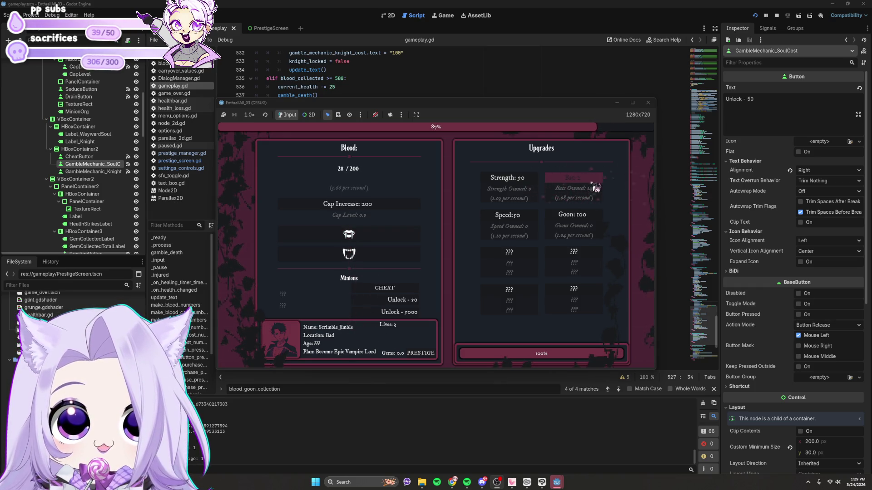
pyautogui.click(355, 235)
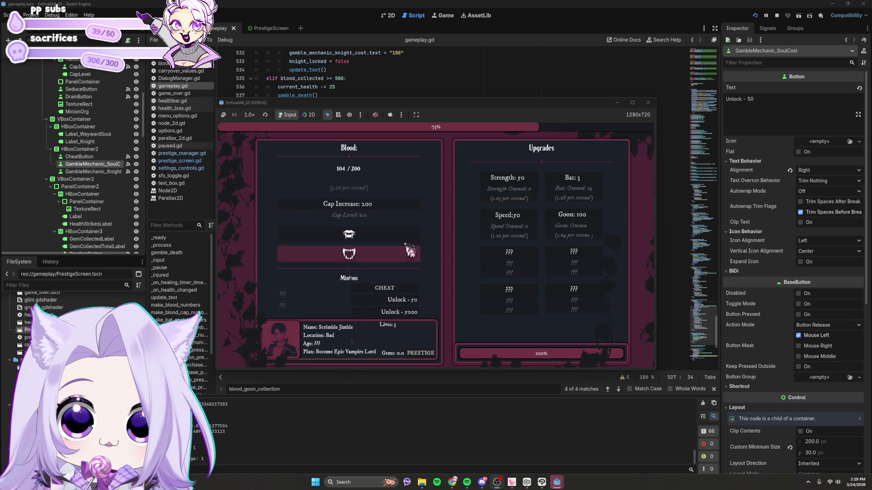
pyautogui.click(407, 238)
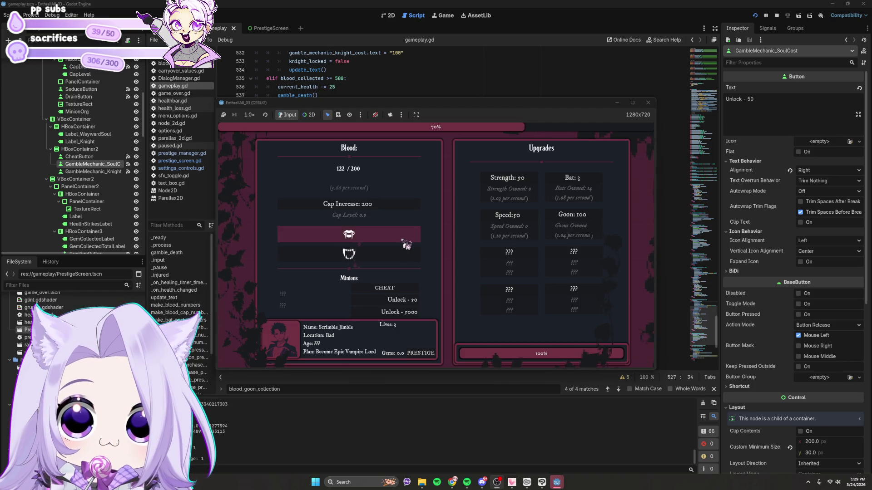
pyautogui.click(381, 257)
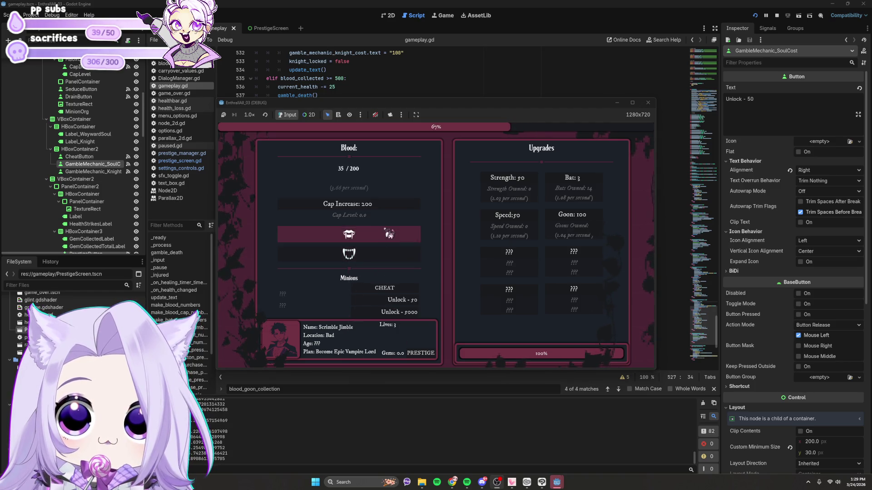
pyautogui.click(375, 253)
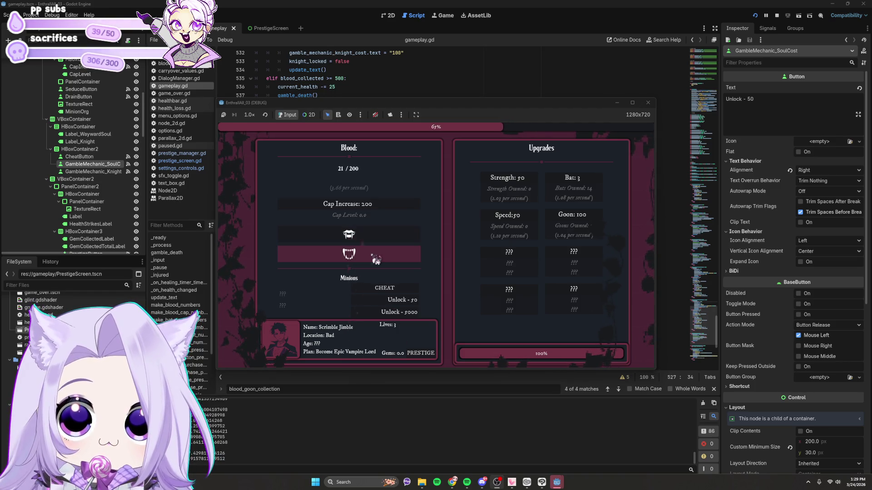
pyautogui.click(388, 235)
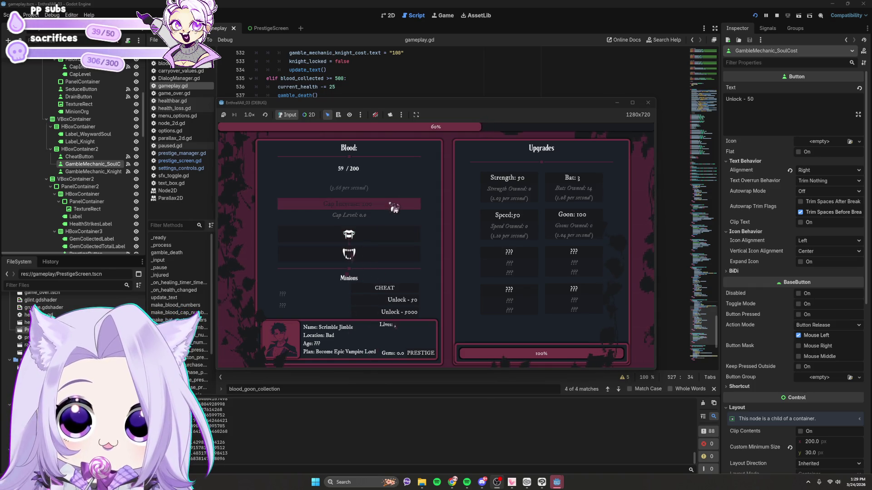
# Step: Buy Strength and Bat upgrades, unlock the Wayward Soul, then close the prestige summary
pyautogui.click(518, 190)
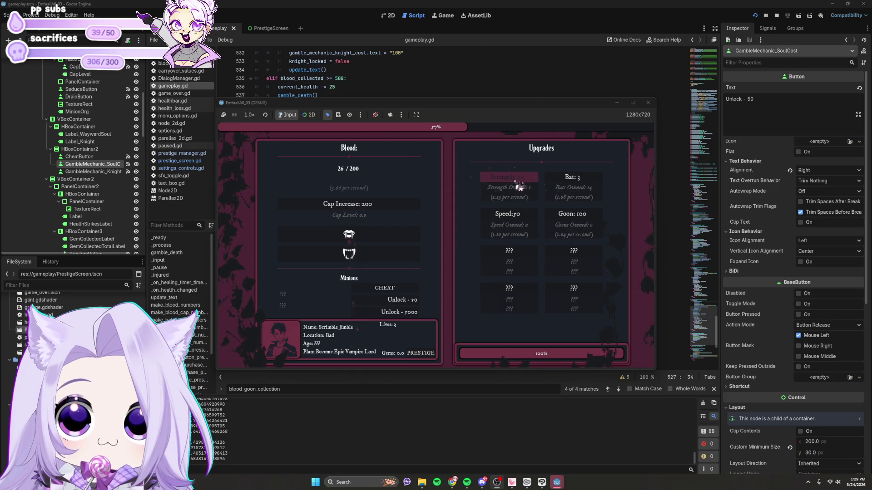
pyautogui.click(583, 186)
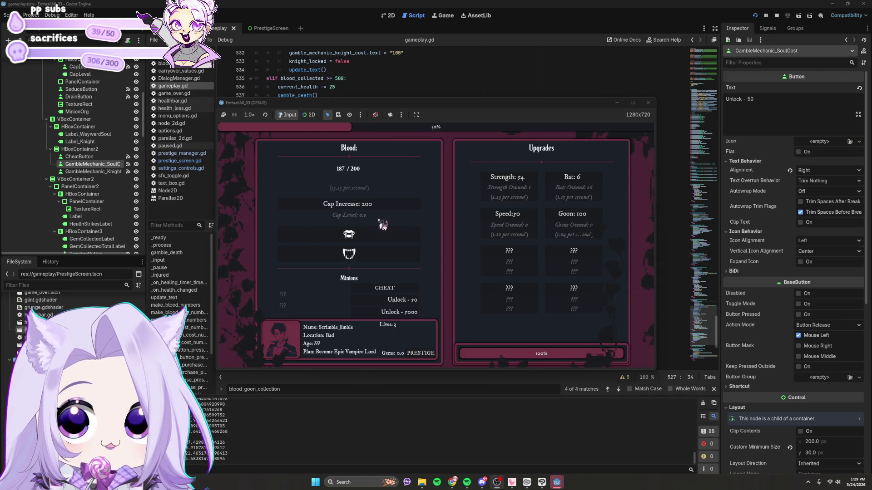
pyautogui.click(400, 301)
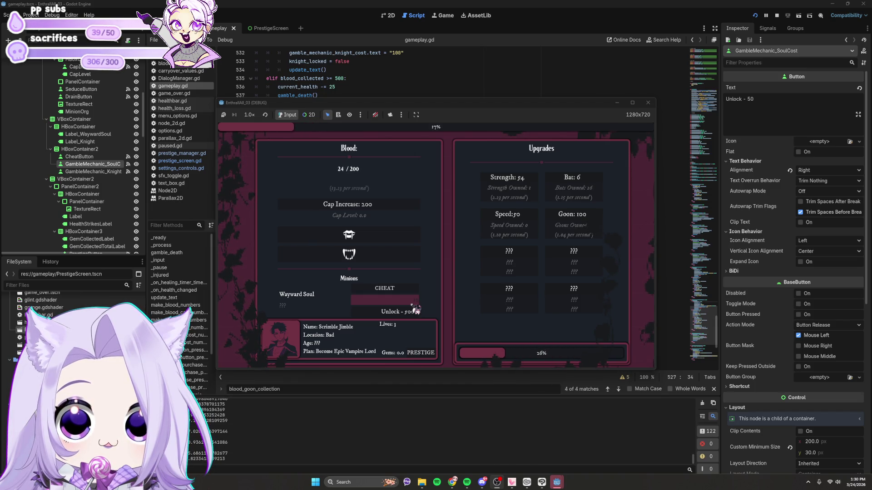
pyautogui.click(378, 238)
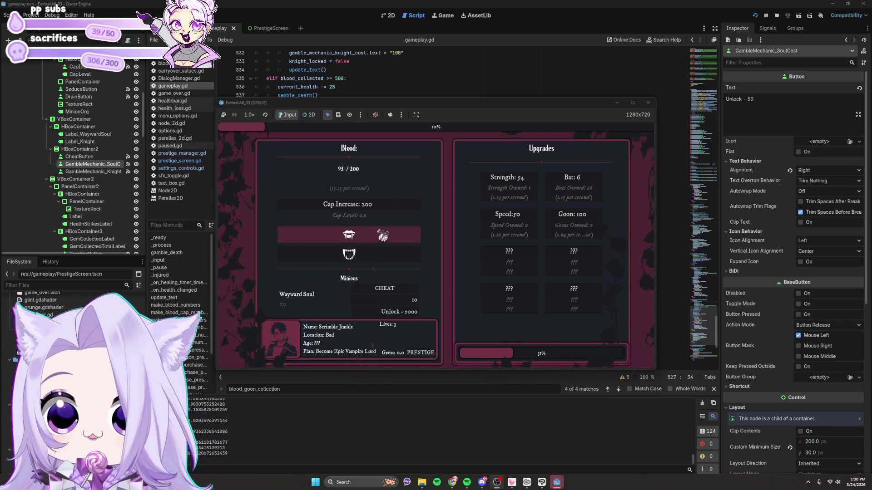
pyautogui.click(414, 302)
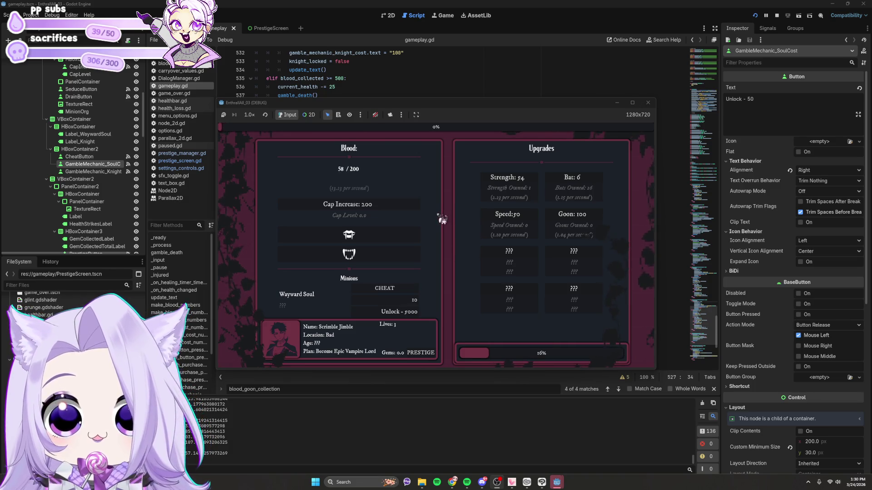
pyautogui.click(444, 279)
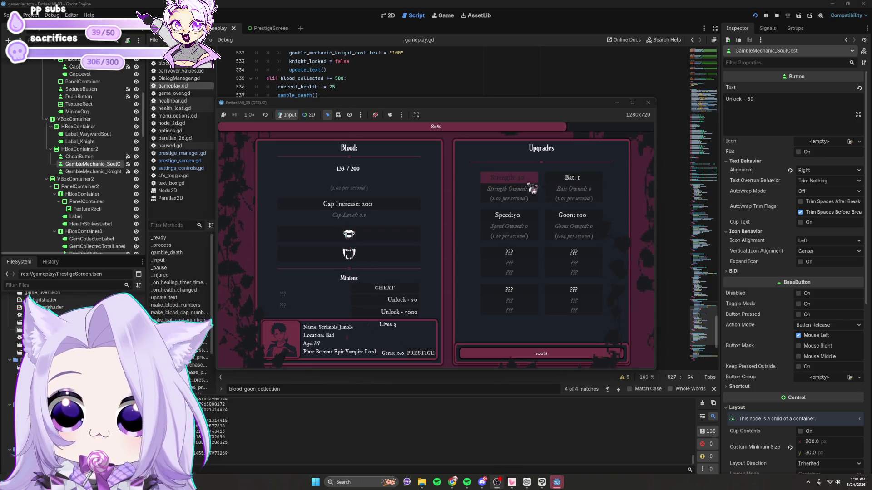
# Step: Buy Strength, Speed and a second Strength upgrade, then bite and gamble repeatedly for blood
pyautogui.click(507, 178)
pyautogui.click(512, 217)
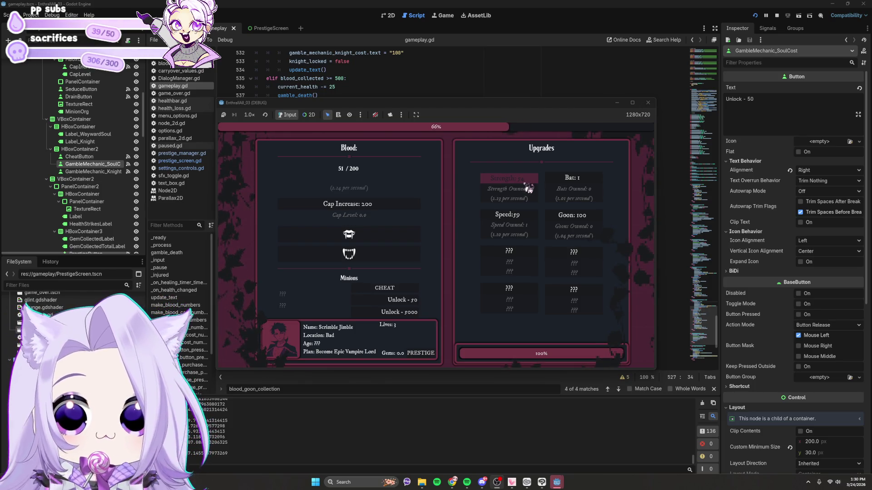
pyautogui.click(522, 189)
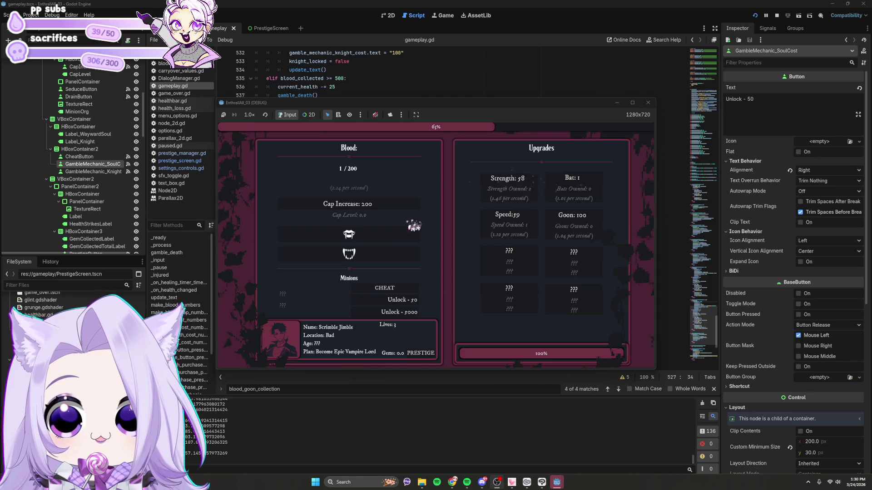
pyautogui.click(381, 236)
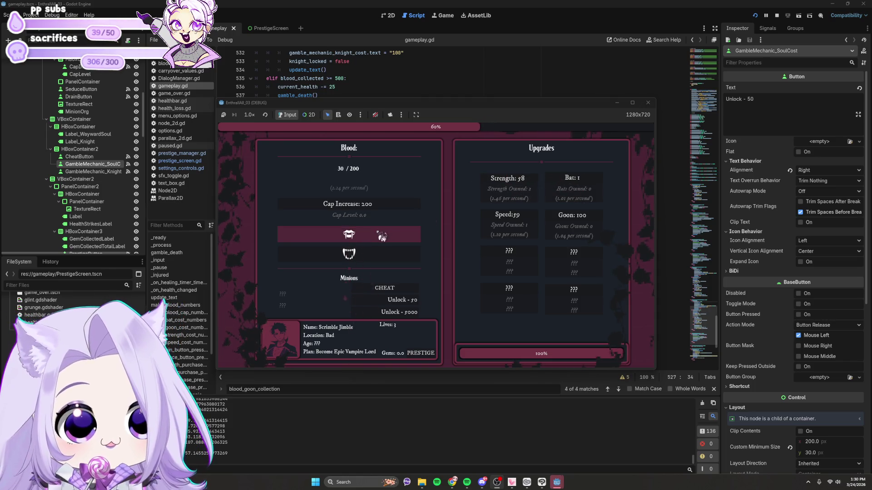
pyautogui.click(381, 236)
pyautogui.click(381, 237)
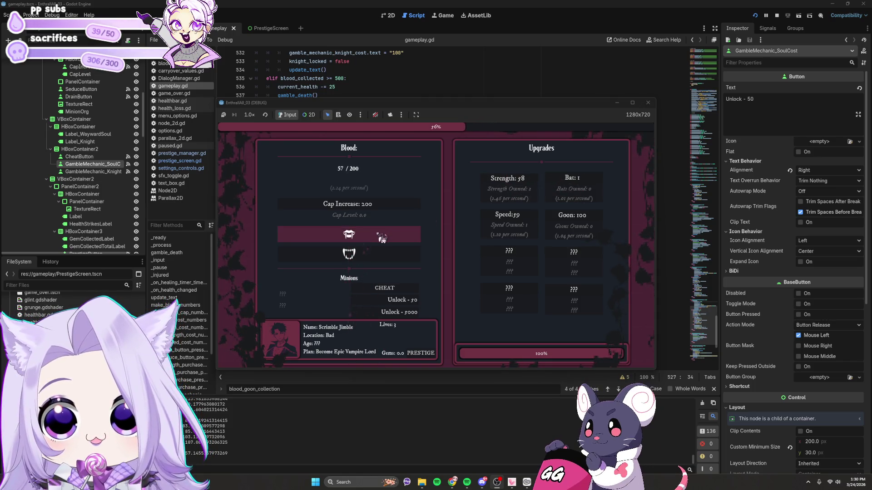
pyautogui.click(382, 236)
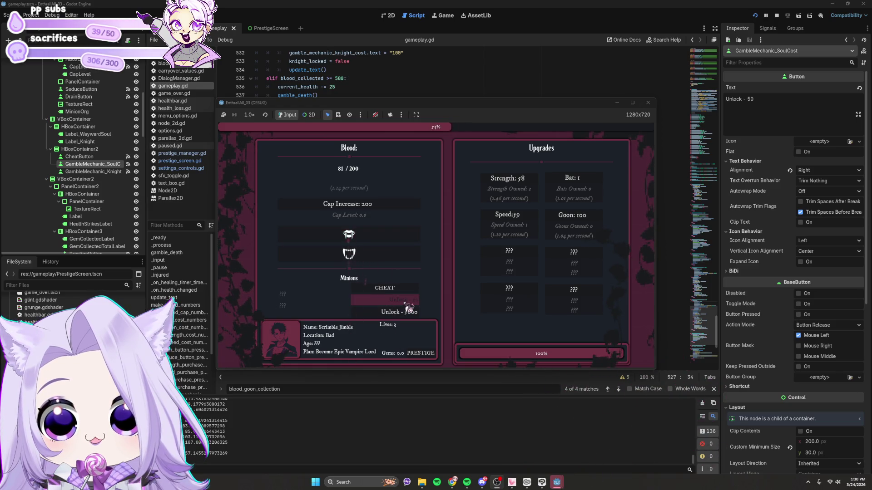
pyautogui.click(390, 241)
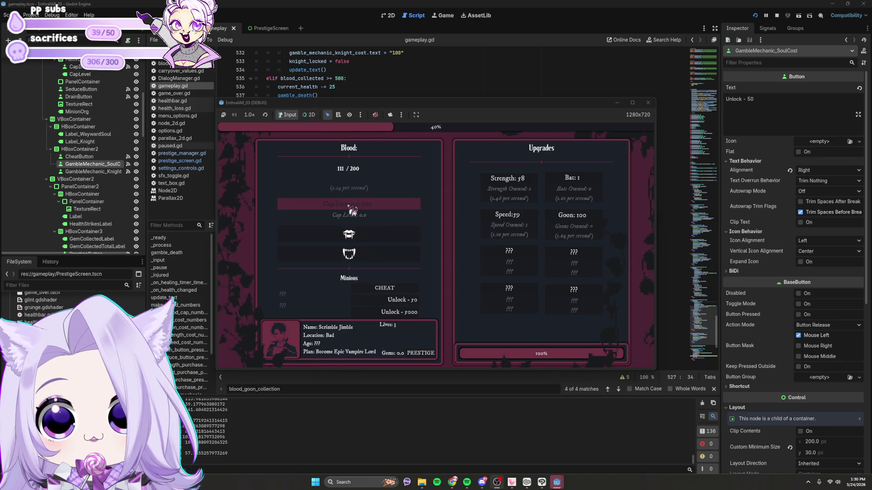
pyautogui.click(355, 243)
pyautogui.click(355, 243)
pyautogui.click(372, 246)
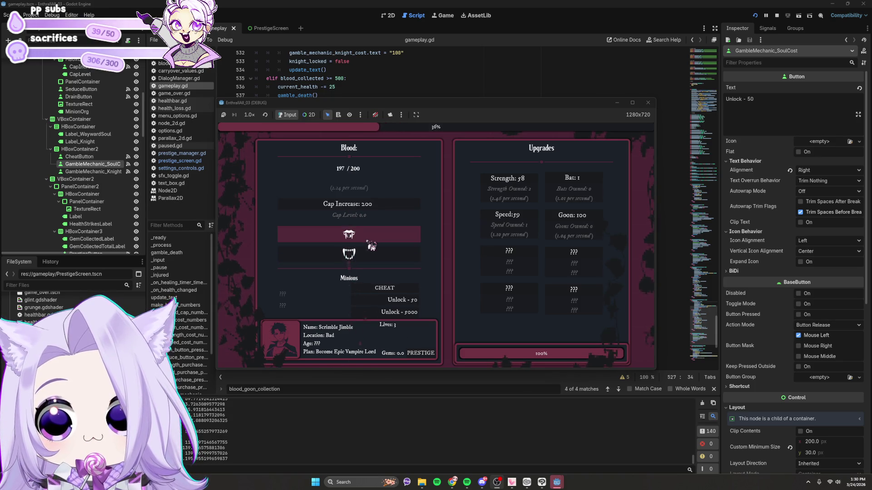
pyautogui.click(371, 246)
pyautogui.click(372, 244)
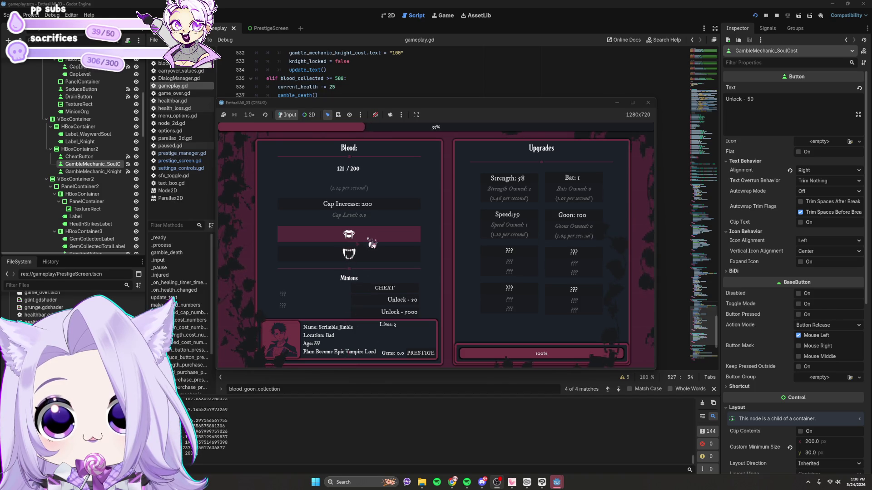
# Step: Unlock and feed the Wayward Soul minion, then stop the game and open prestige_manager.gd
pyautogui.click(396, 301)
pyautogui.click(402, 306)
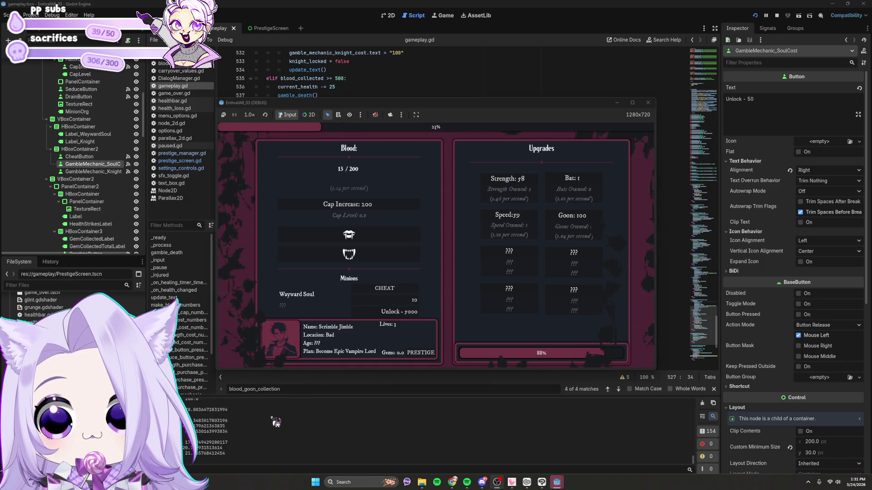
pyautogui.click(396, 305)
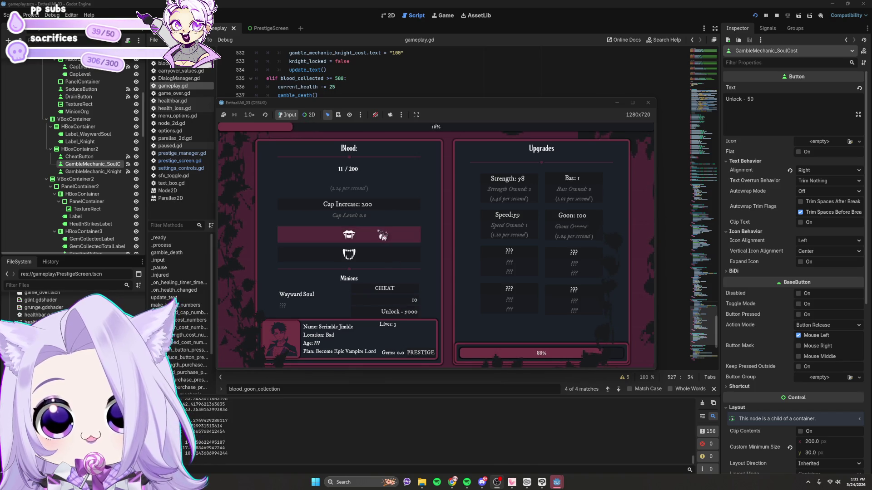
pyautogui.click(383, 236)
pyautogui.click(393, 308)
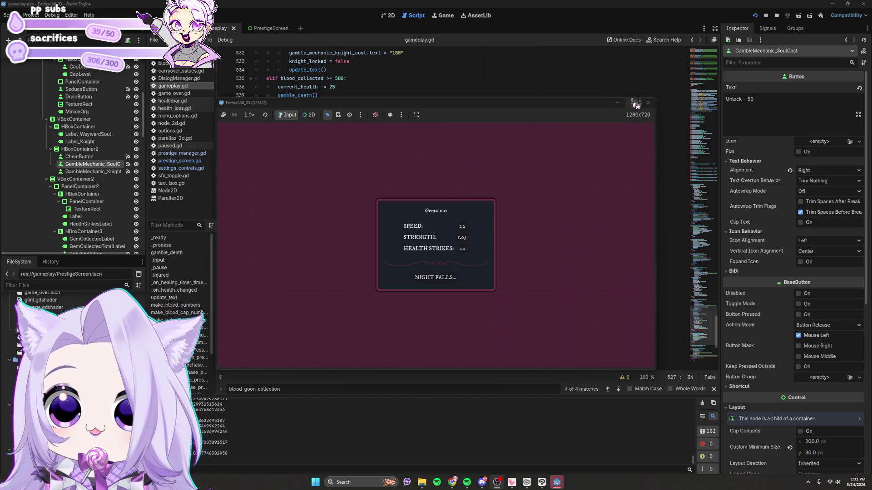
pyautogui.click(646, 103)
pyautogui.click(182, 153)
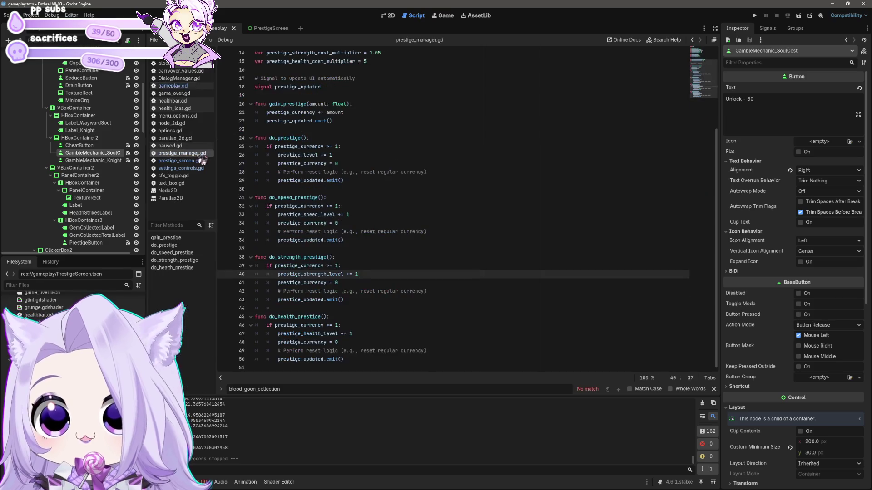
# Step: Change the prestige speed and strength cost multipliers on lines 13–14 to 1.3 and 1.1
pyautogui.scroll(5, 392, 164)
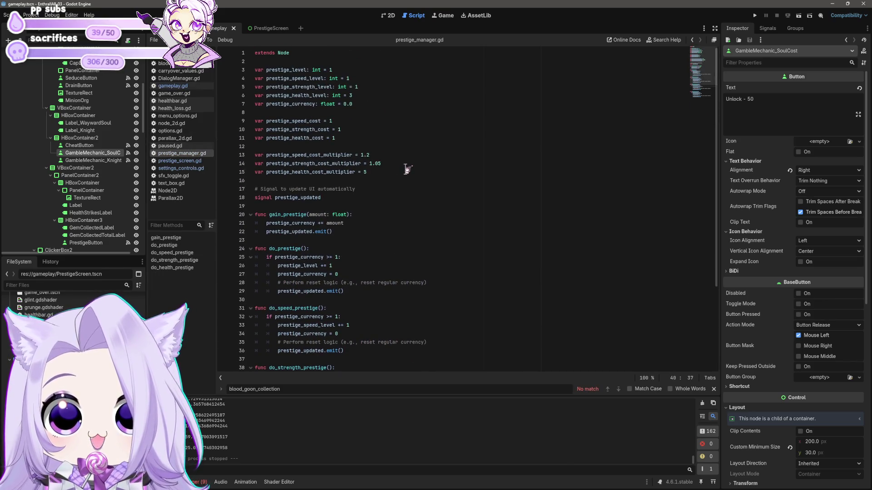
pyautogui.click(385, 156)
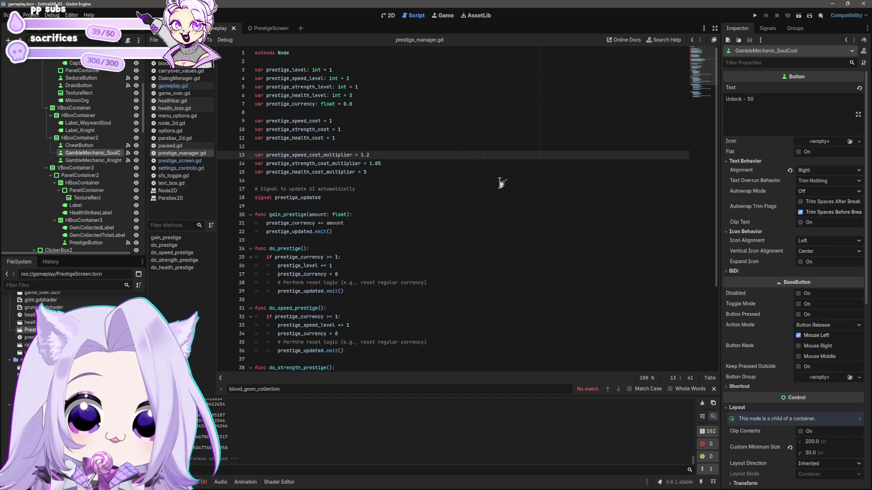
pyautogui.write('3')
pyautogui.press('Down')
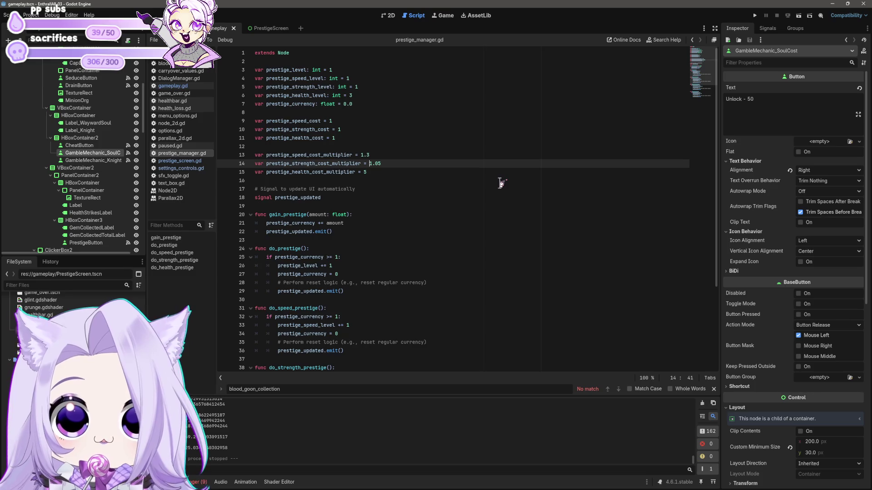
pyautogui.press('BackSpace')
pyautogui.press('BackSpace')
pyautogui.write('1')
pyautogui.press('Down')
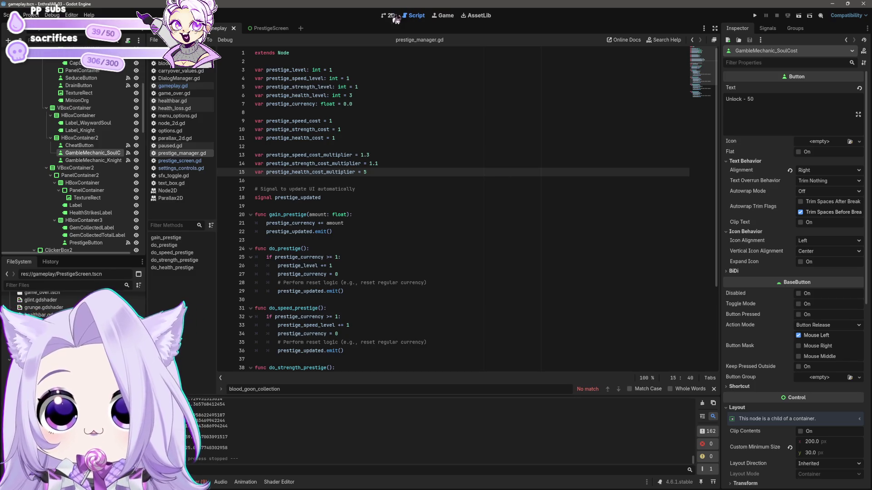
# Step: Switch to the blood_meter scene, then back toward the gameplay scene
pyautogui.click(182, 28)
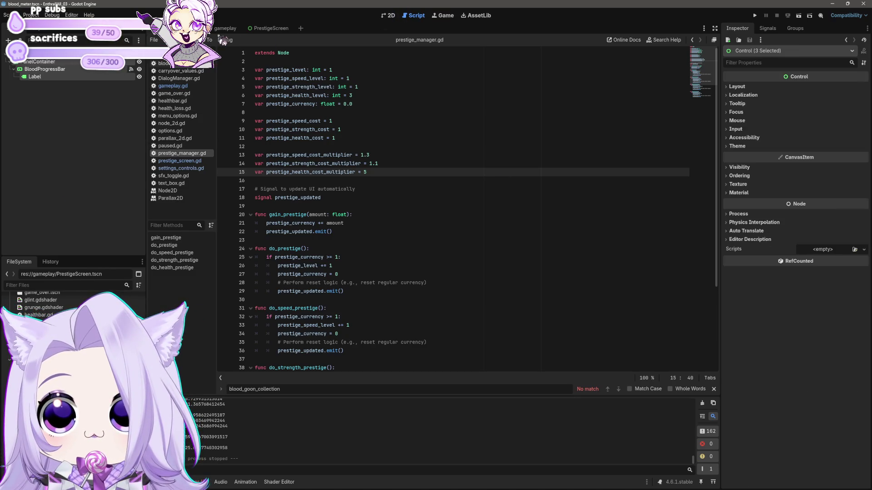
pyautogui.click(223, 29)
pyautogui.click(389, 16)
# Step: Open gameplay.gd and review the gamble code near line 549 and the blood collection variables
pyautogui.click(413, 15)
pyautogui.click(175, 86)
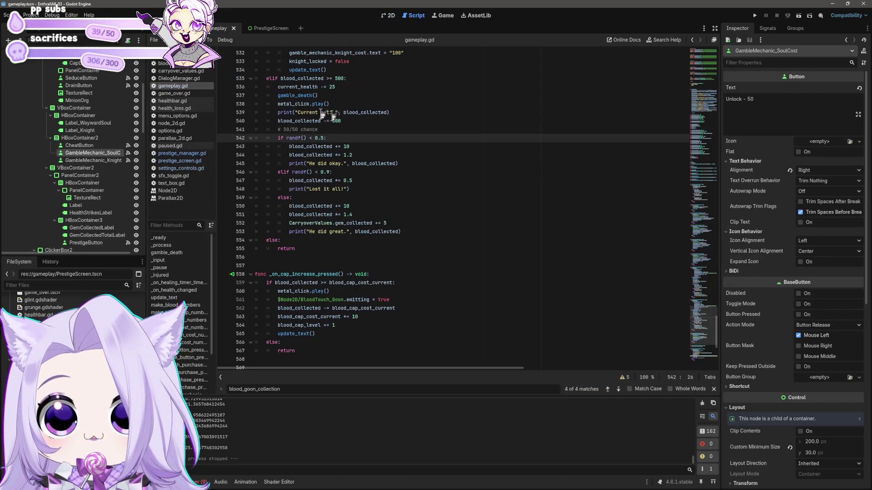
pyautogui.click(398, 196)
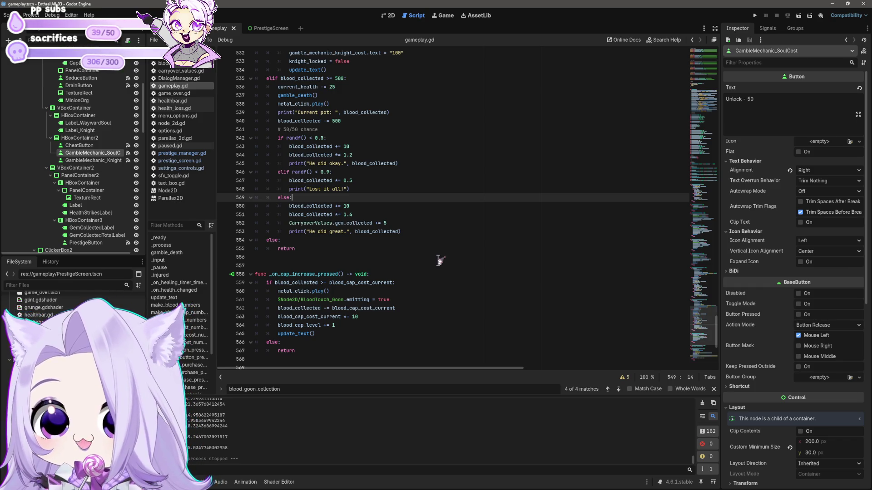
pyautogui.scroll(12, 456, 341)
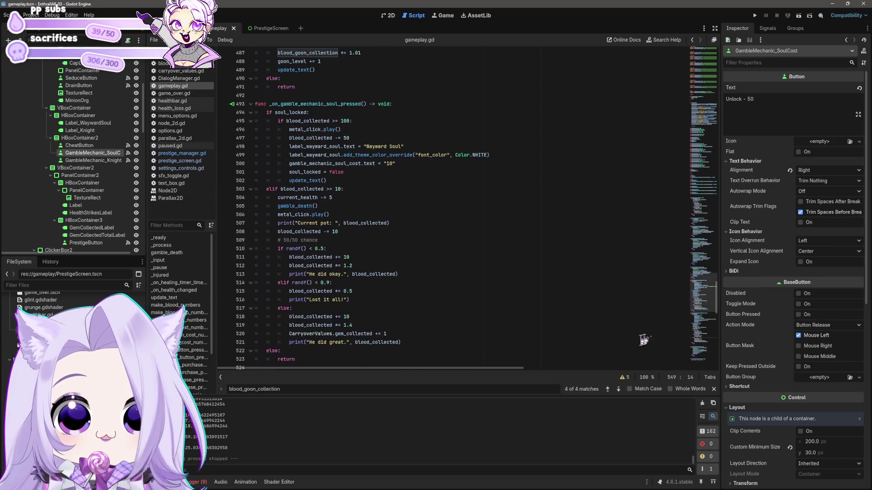
pyautogui.moveTo(725, 310); pyautogui.dragTo(737, 135)
pyautogui.scroll(-20, 478, 214)
pyautogui.click(478, 214)
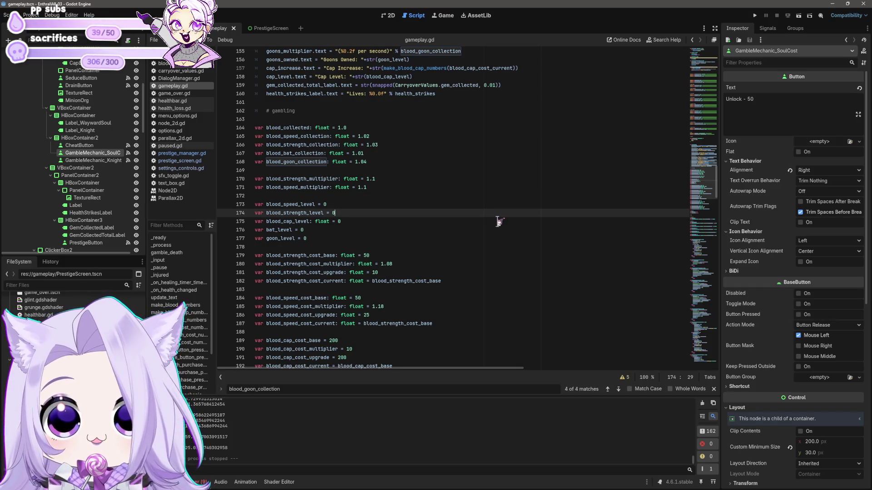
pyautogui.click(445, 172)
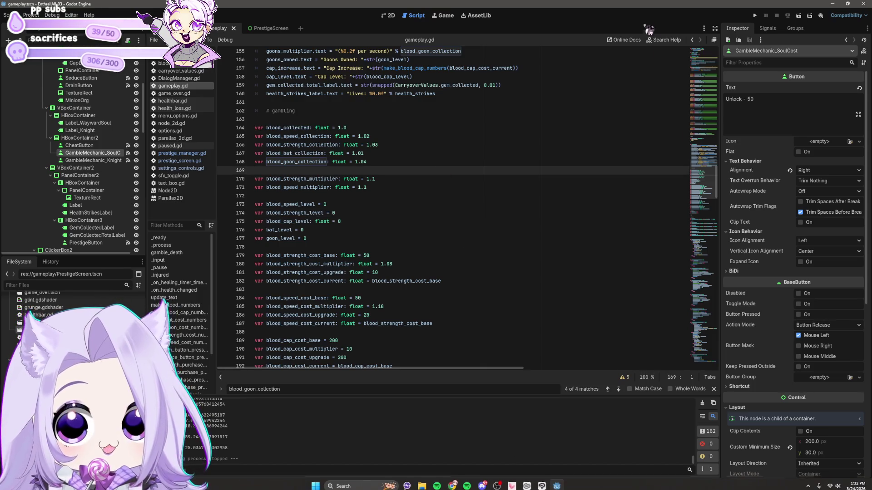
pyautogui.click(755, 15)
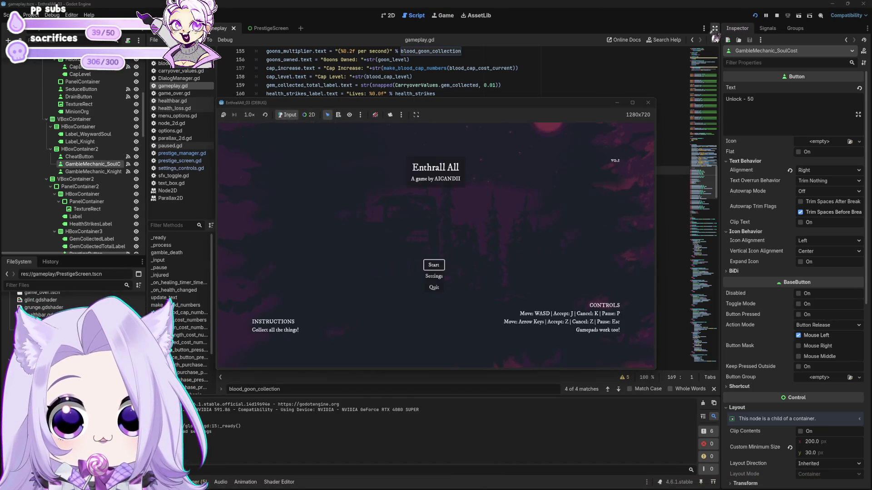
pyautogui.press('F8')
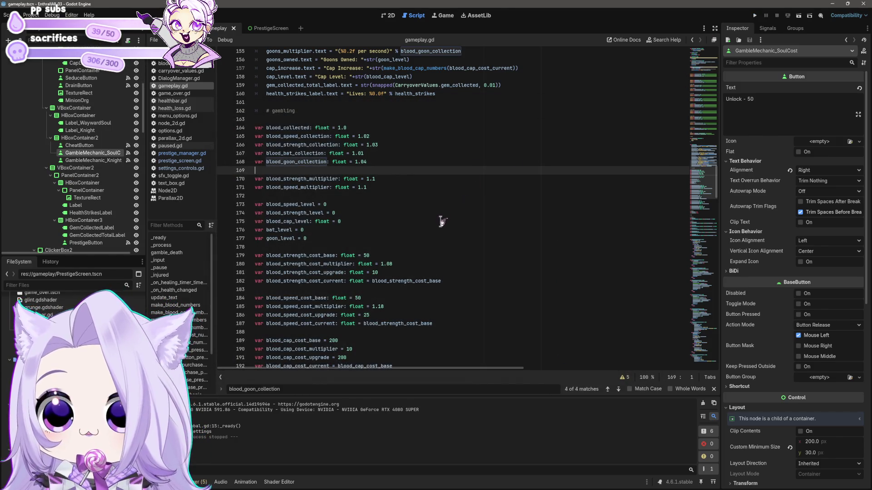
pyautogui.scroll(4, 424, 207)
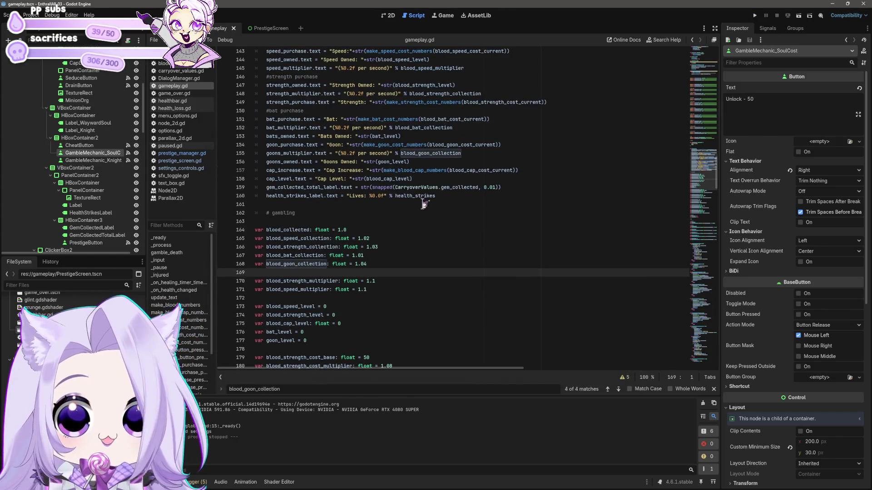
pyautogui.click(385, 15)
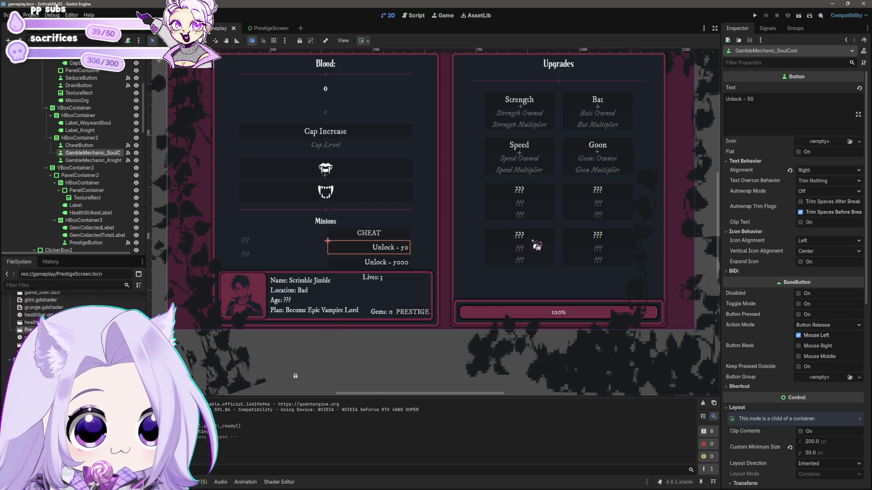
pyautogui.click(417, 16)
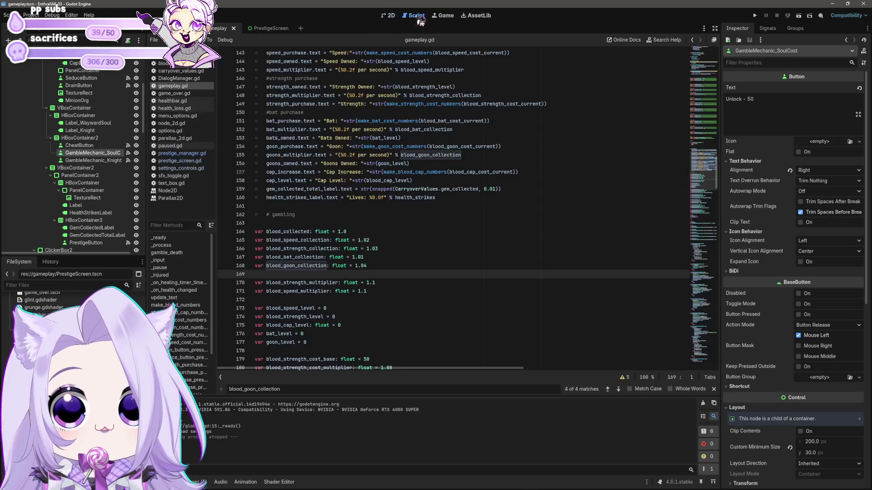
pyautogui.scroll(-20, 465, 277)
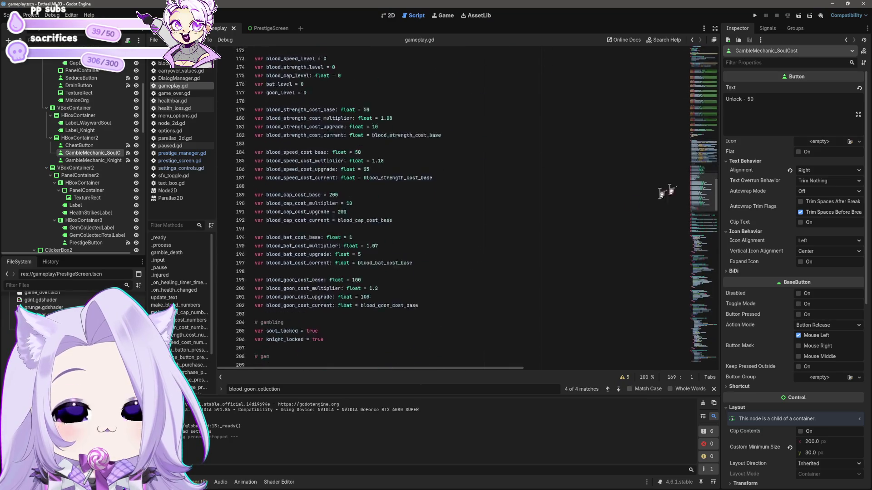
pyautogui.moveTo(723, 314)
pyautogui.mouseDown()
pyautogui.moveTo(729, 333)
pyautogui.moveTo(731, 308)
pyautogui.mouseUp()
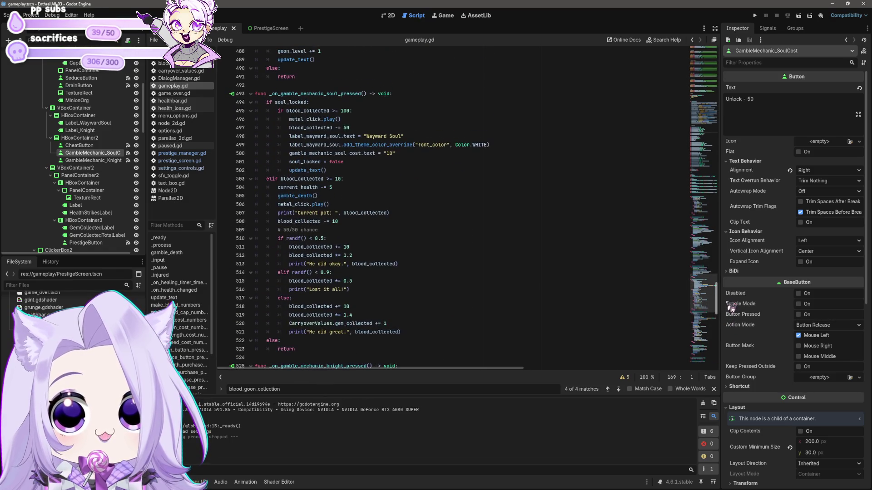
pyautogui.doubleClick(346, 110)
# Step: Make CheatButton accessible as a unique name and save the gameplay scene
pyautogui.click(80, 145)
pyautogui.rightClick(93, 128)
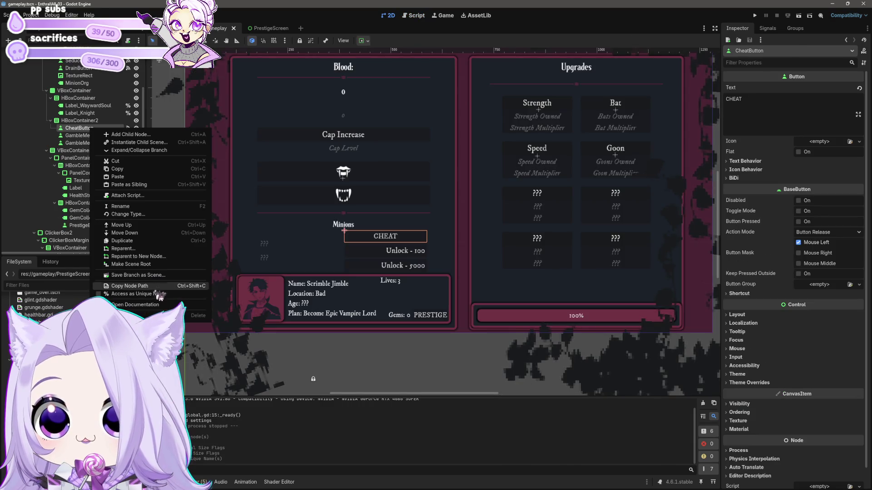
pyautogui.click(146, 272)
pyautogui.hotkey('ctrl', 's')
# Step: Move CheatButton into the clicker buttons' VBoxContainer below the fangs button, then run the game
pyautogui.moveTo(80, 128)
pyautogui.mouseDown()
pyautogui.moveTo(77, 93)
pyautogui.moveTo(82, 128)
pyautogui.moveTo(73, 91)
pyautogui.moveTo(69, 103)
pyautogui.mouseUp()
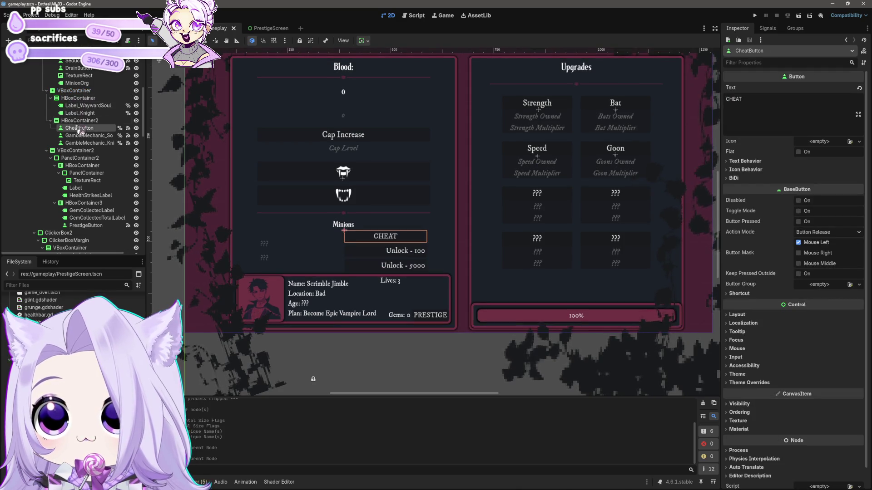
pyautogui.moveTo(79, 132)
pyautogui.mouseDown()
pyautogui.moveTo(75, 164)
pyautogui.moveTo(84, 79)
pyautogui.mouseUp()
pyautogui.scroll(2, 458, 321)
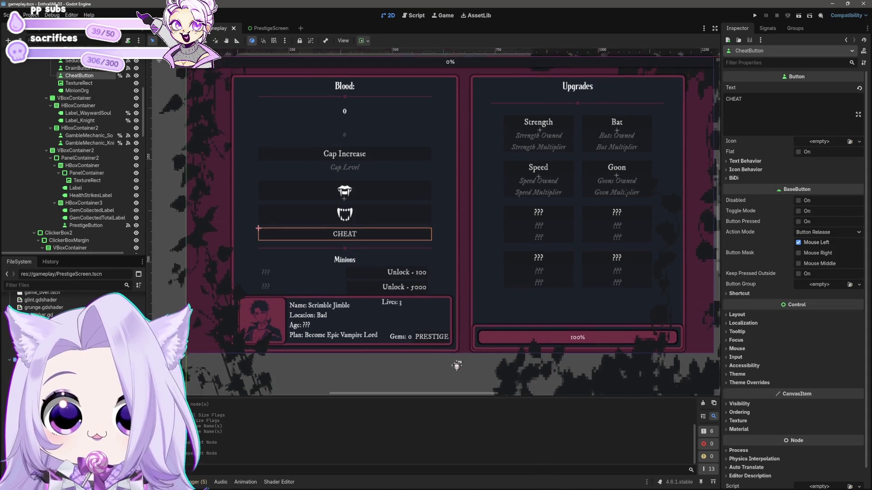
pyautogui.click(754, 15)
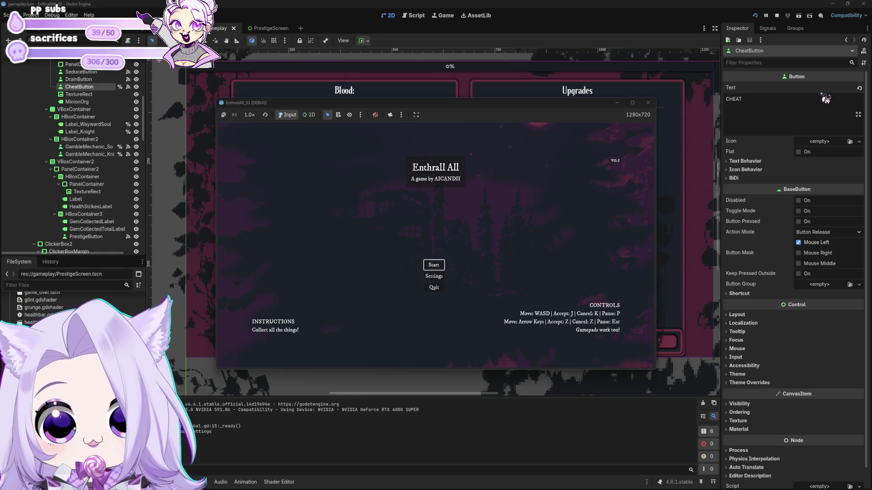
# Step: Start a new game and gather blood with the top and fangs clickers
pyautogui.click(432, 267)
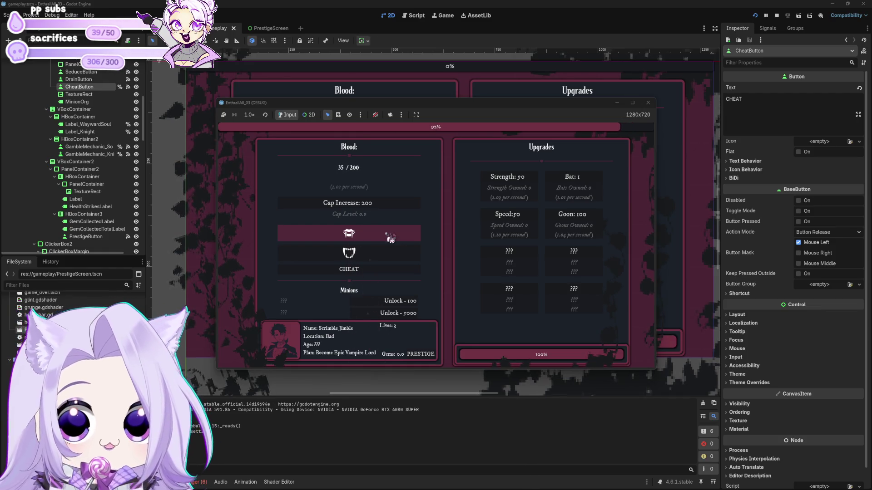
pyautogui.click(373, 253)
pyautogui.click(377, 232)
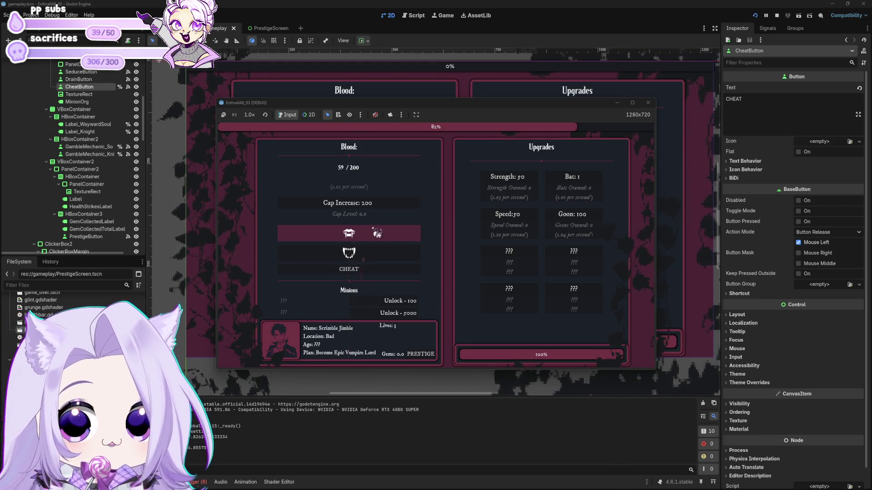
pyautogui.click(377, 234)
pyautogui.click(376, 235)
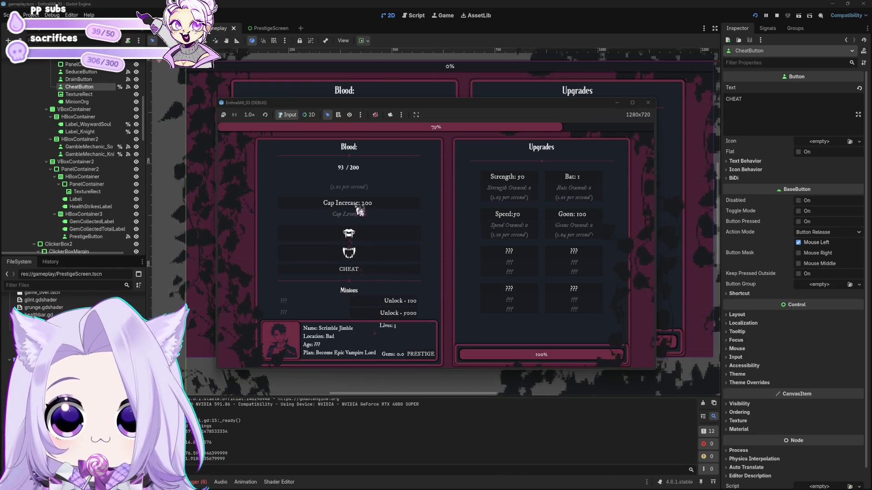
pyautogui.click(361, 262)
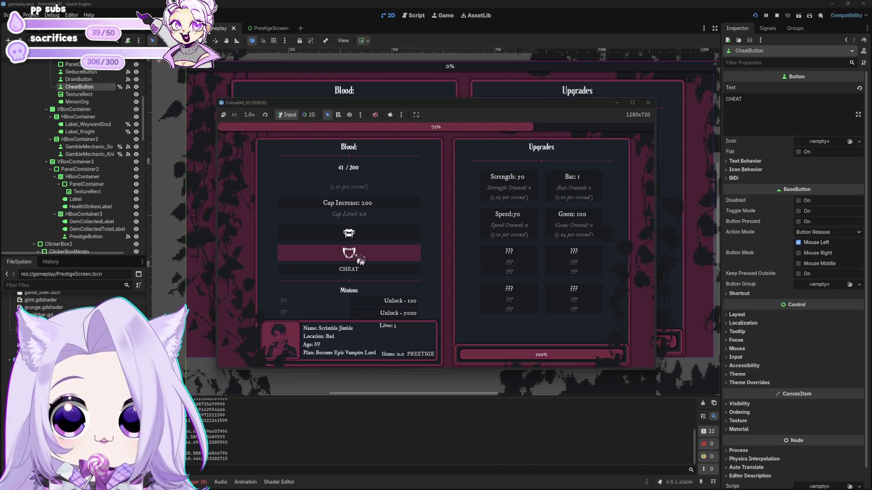
pyautogui.click(365, 236)
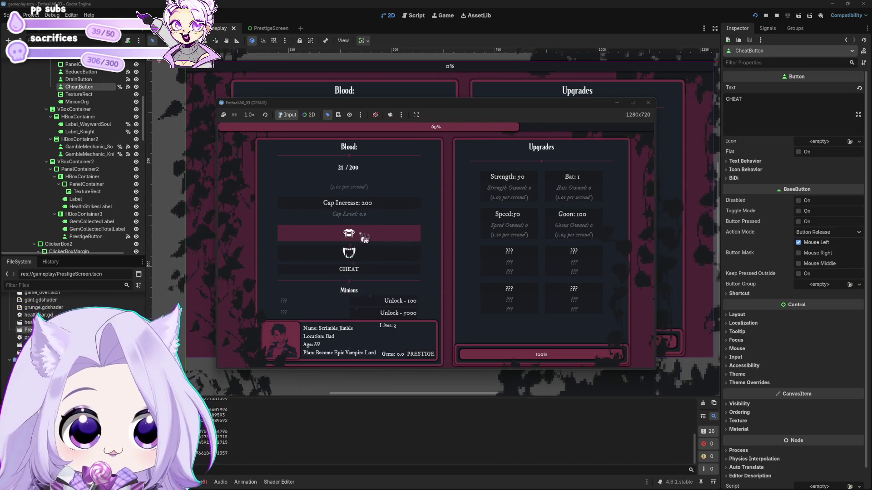
pyautogui.click(359, 259)
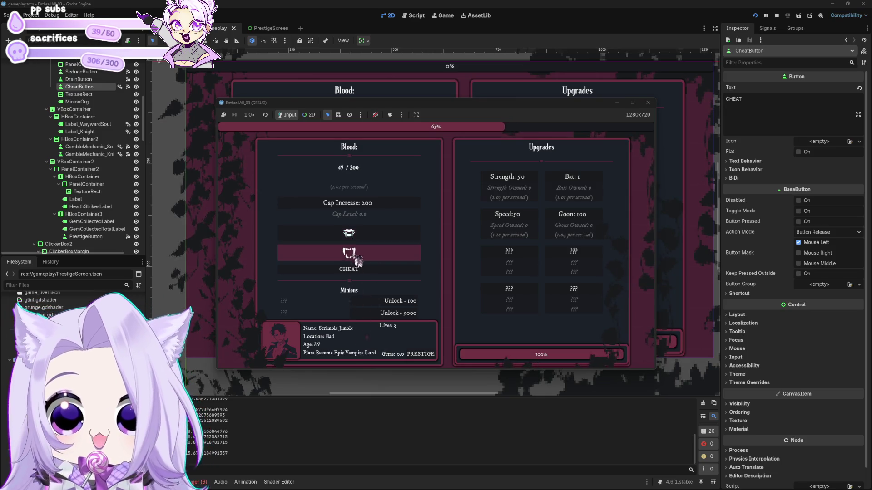
pyautogui.click(371, 251)
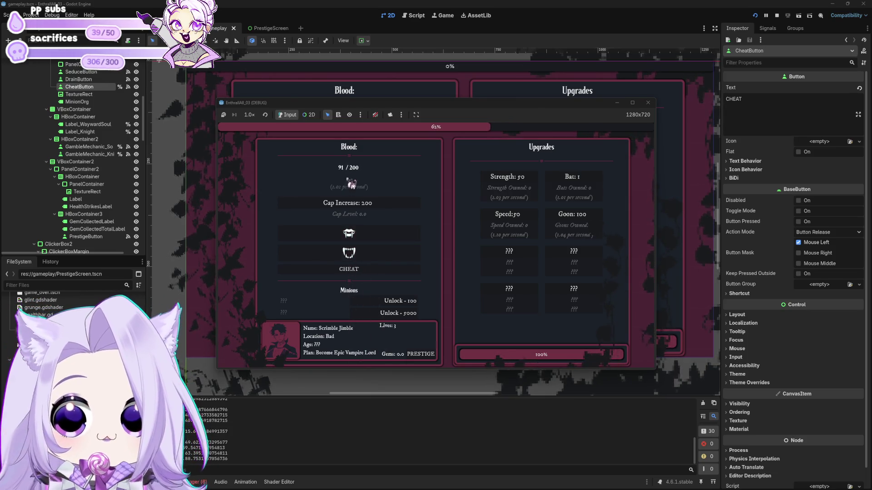
# Step: Buy Bat, Strength and Speed upgrades, unlock the Wayward Soul, then stop the game
pyautogui.click(578, 182)
pyautogui.click(579, 184)
pyautogui.click(578, 184)
pyautogui.click(578, 184)
pyautogui.click(578, 184)
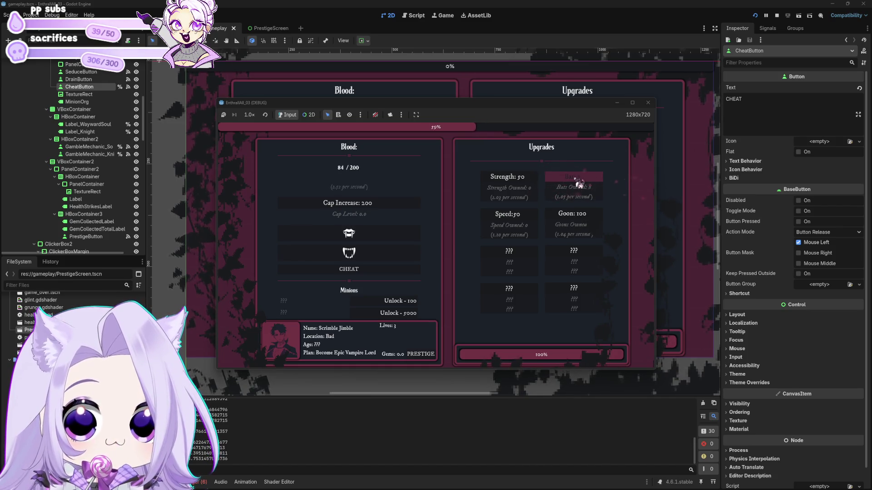
pyautogui.click(577, 183)
pyautogui.click(576, 183)
pyautogui.click(577, 182)
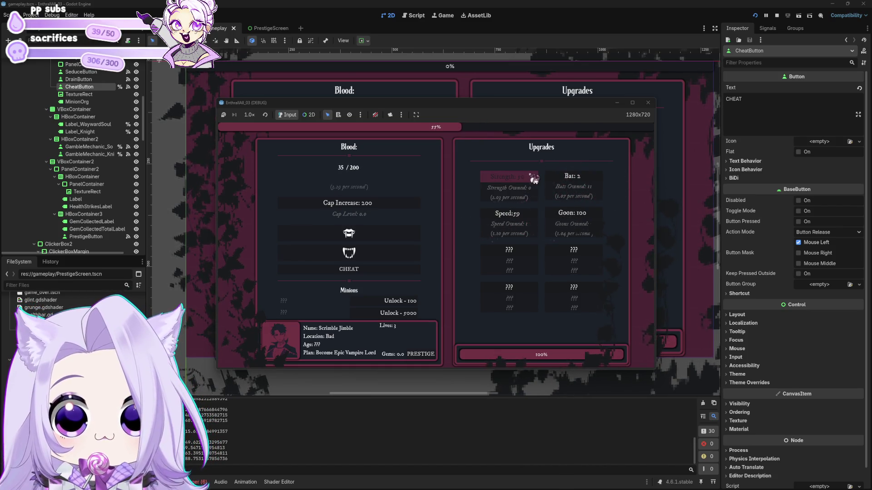
pyautogui.click(357, 239)
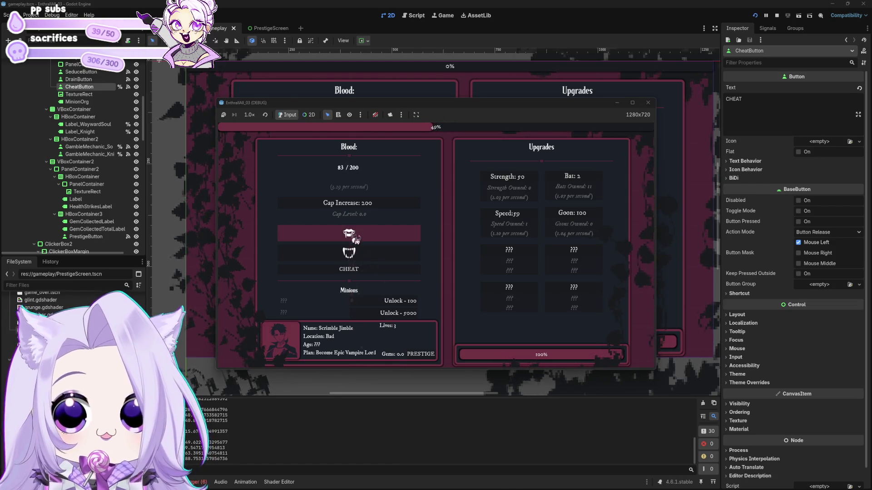
pyautogui.click(508, 187)
pyautogui.click(582, 182)
pyautogui.click(504, 217)
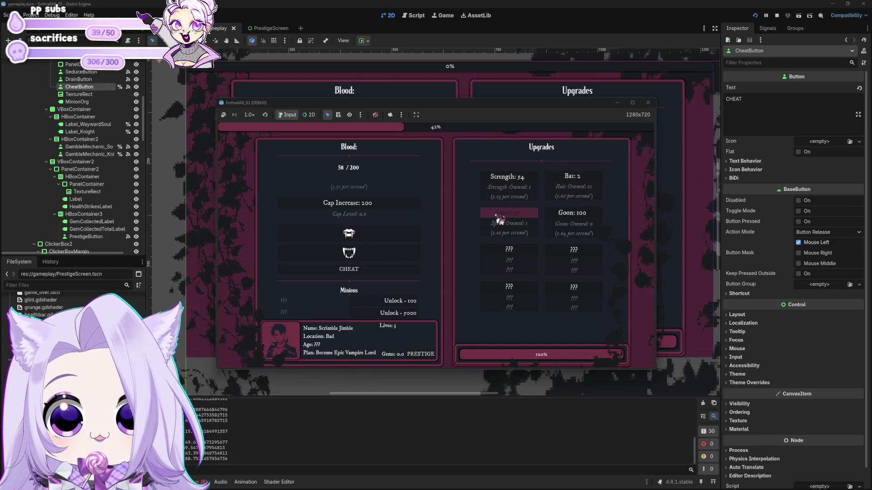
pyautogui.click(564, 172)
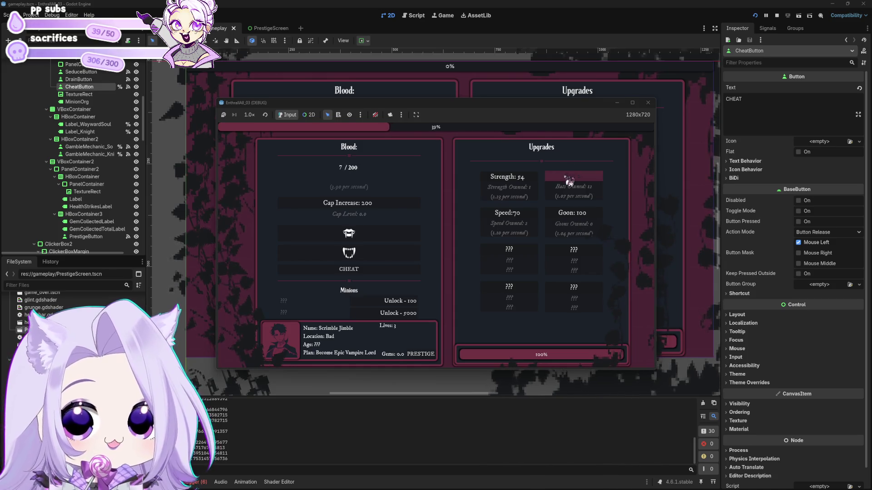
pyautogui.click(590, 182)
pyautogui.click(590, 182)
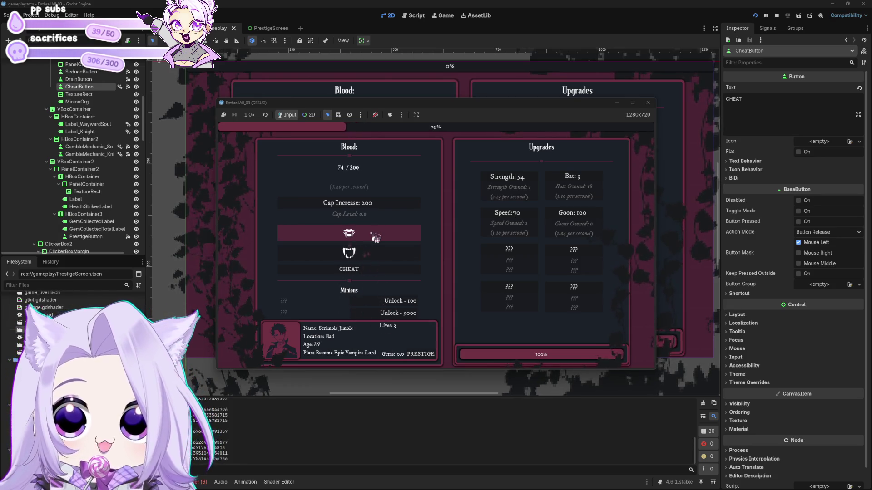
pyautogui.click(412, 304)
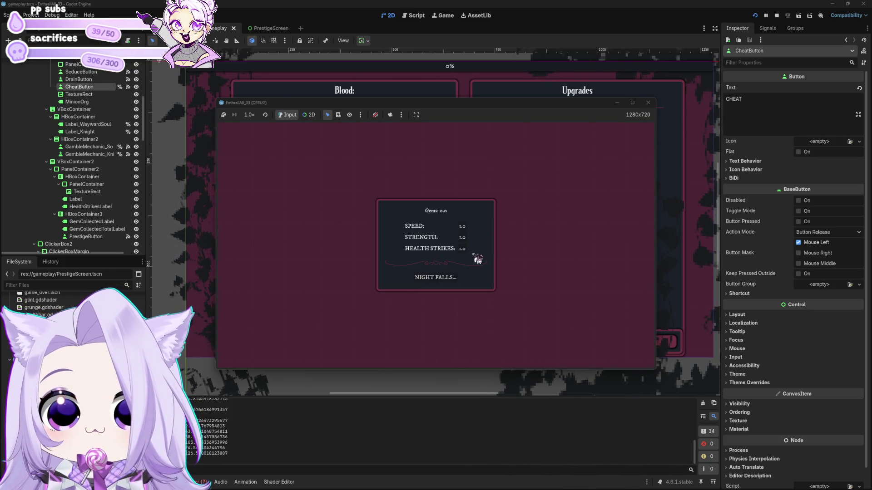
pyautogui.click(648, 102)
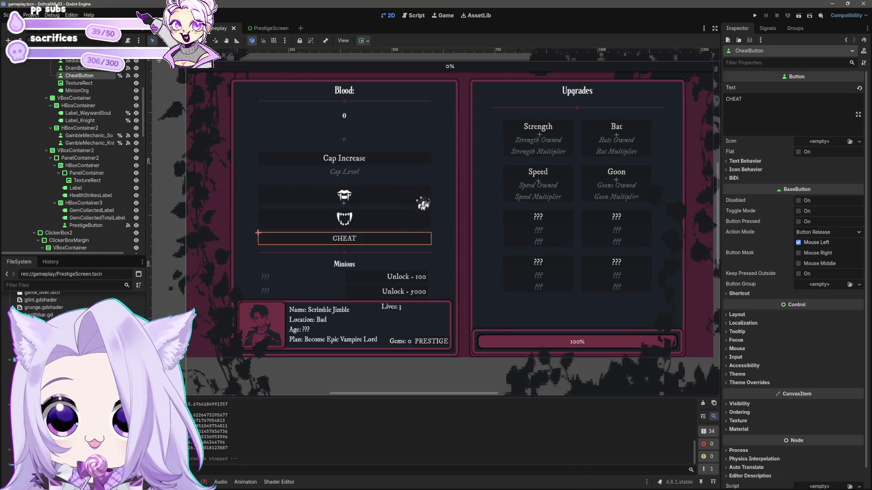
pyautogui.click(475, 70)
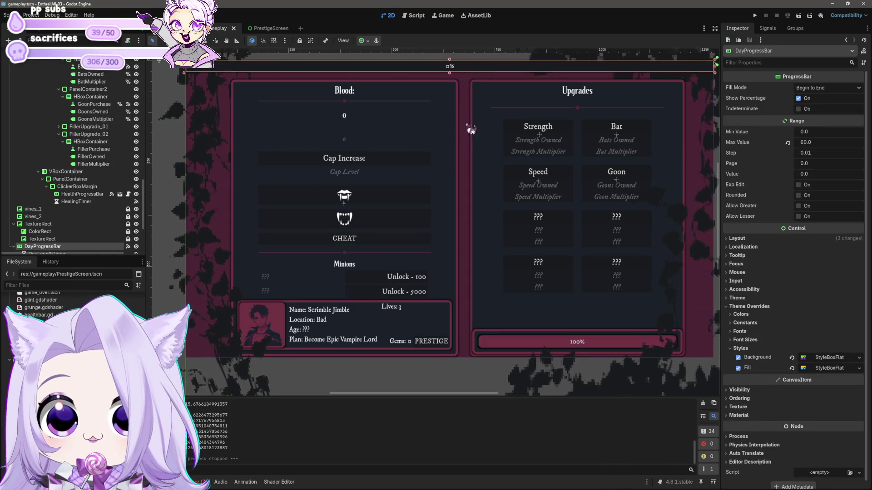
pyautogui.scroll(2, 451, 158)
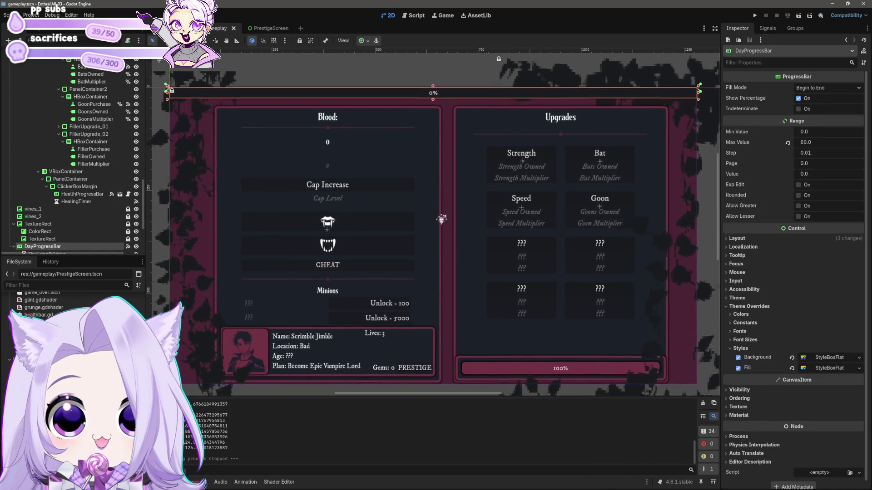
pyautogui.scroll(-2, 454, 191)
pyautogui.scroll(-1, 448, 193)
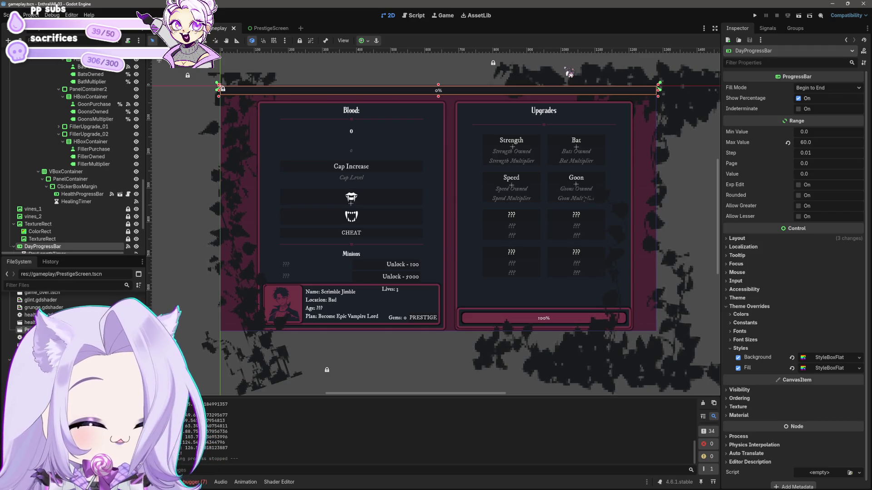
pyautogui.click(366, 221)
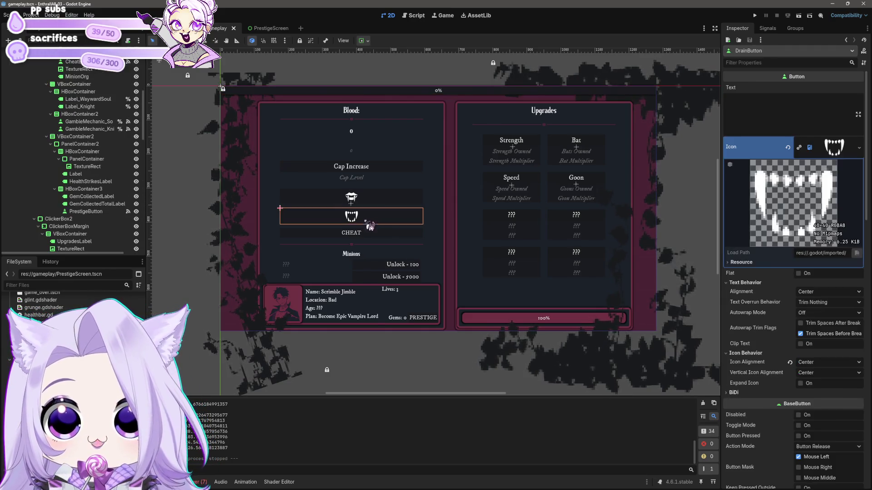
# Step: Set the blood-per-second label's custom minimum height to 20 px and save the scene
pyautogui.click(389, 214)
pyautogui.scroll(2, 391, 219)
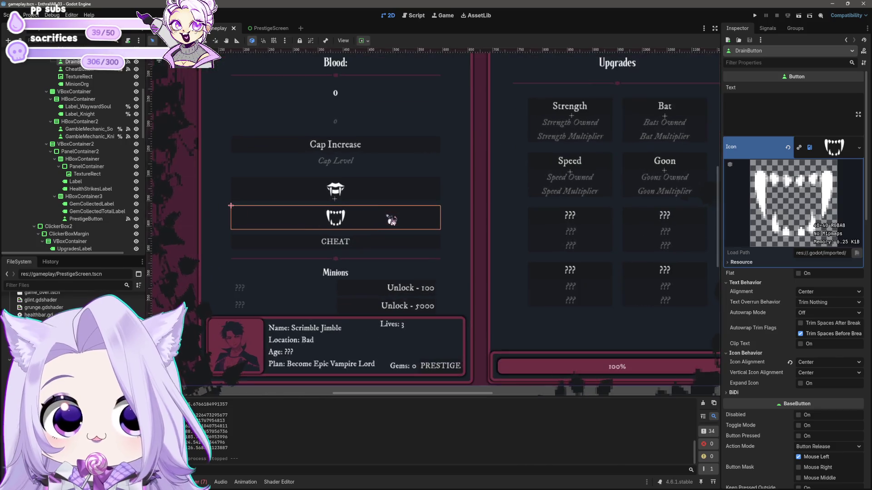
pyautogui.click(446, 204)
pyautogui.click(440, 183)
pyautogui.click(439, 164)
pyautogui.click(435, 137)
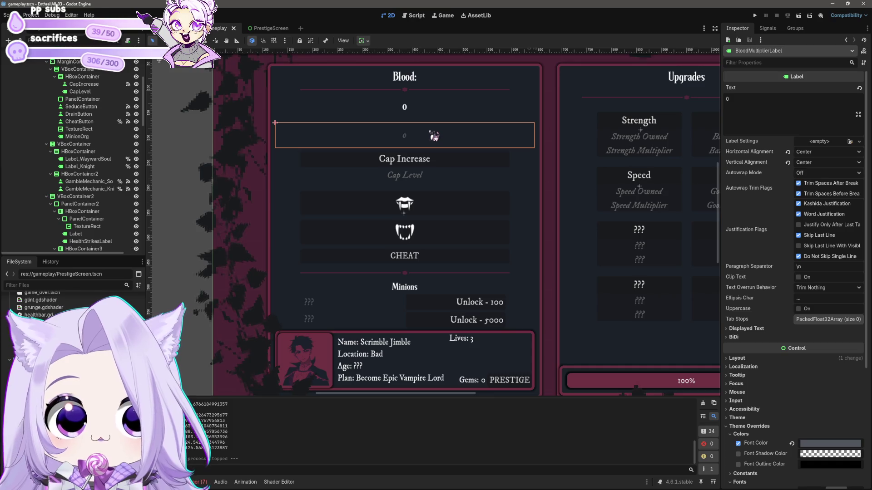
pyautogui.click(747, 359)
pyautogui.doubleClick(811, 404)
pyautogui.write('20')
pyautogui.press('Return')
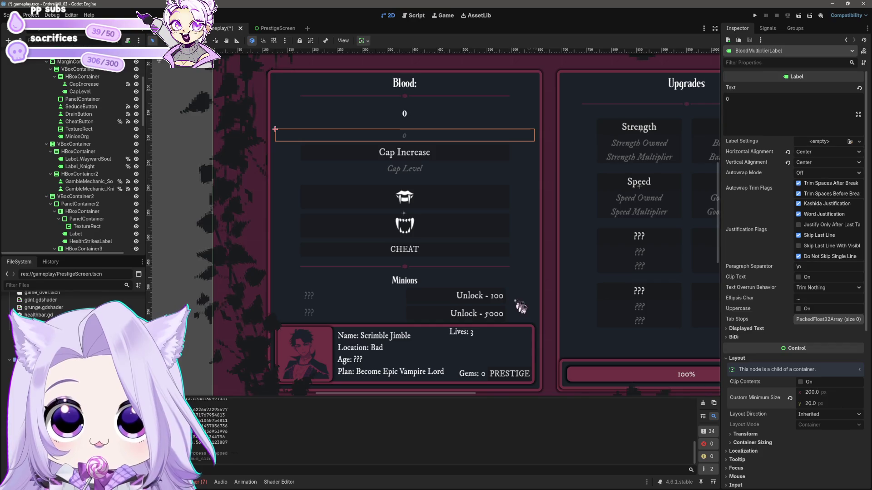
pyautogui.scroll(-3, 521, 307)
pyautogui.hotkey('ctrl', 's')
# Step: Inspect the Blood total label and character info panel, then launch the game
pyautogui.scroll(2, 497, 246)
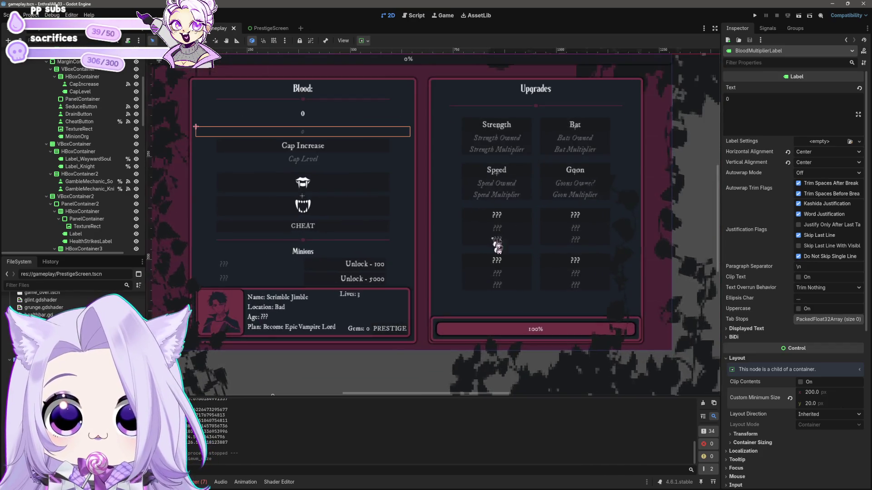
pyautogui.click(399, 91)
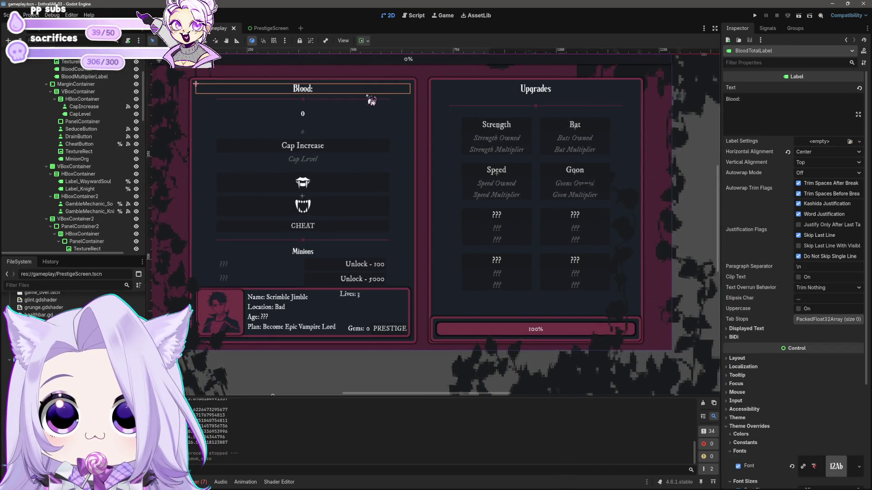
pyautogui.click(372, 100)
pyautogui.scroll(-3, 448, 189)
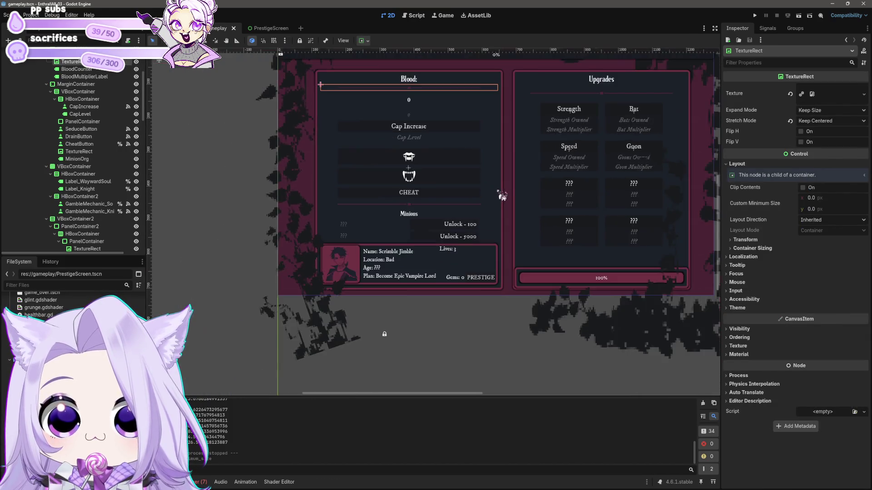
pyautogui.click(488, 253)
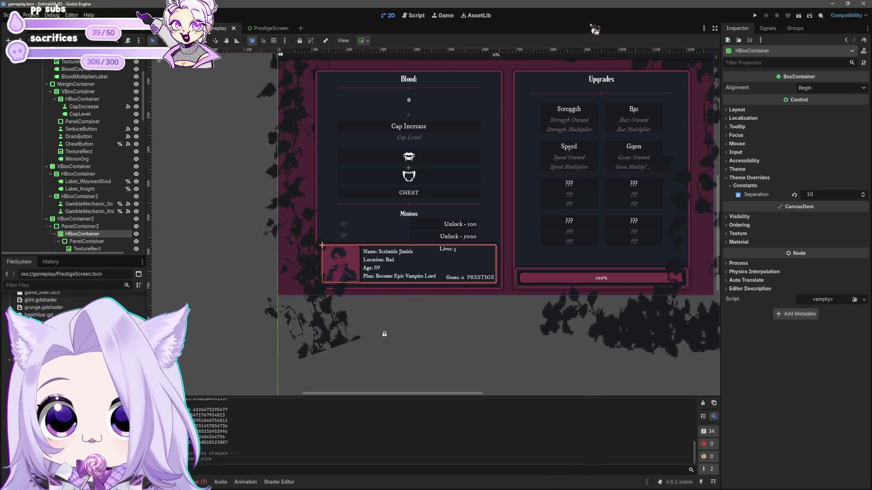
pyautogui.moveTo(392, 177)
pyautogui.mouseDown()
pyautogui.moveTo(284, 220)
pyautogui.moveTo(373, 205)
pyautogui.mouseUp()
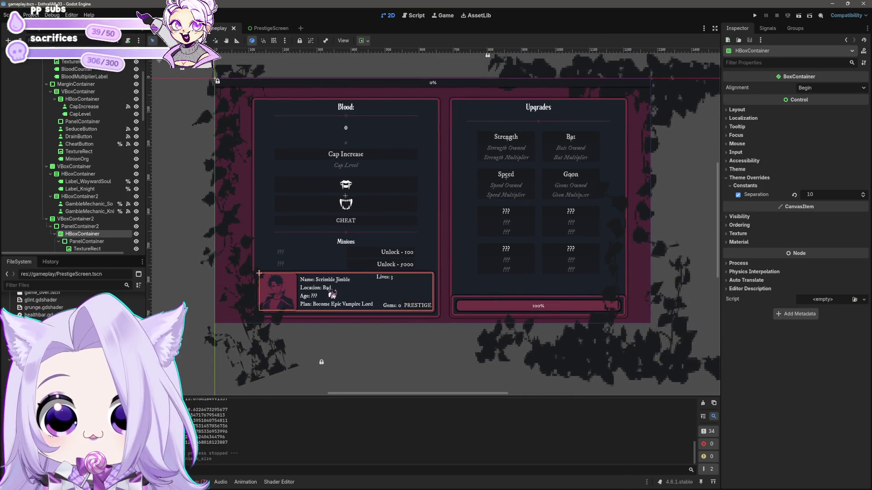
pyautogui.click(332, 294)
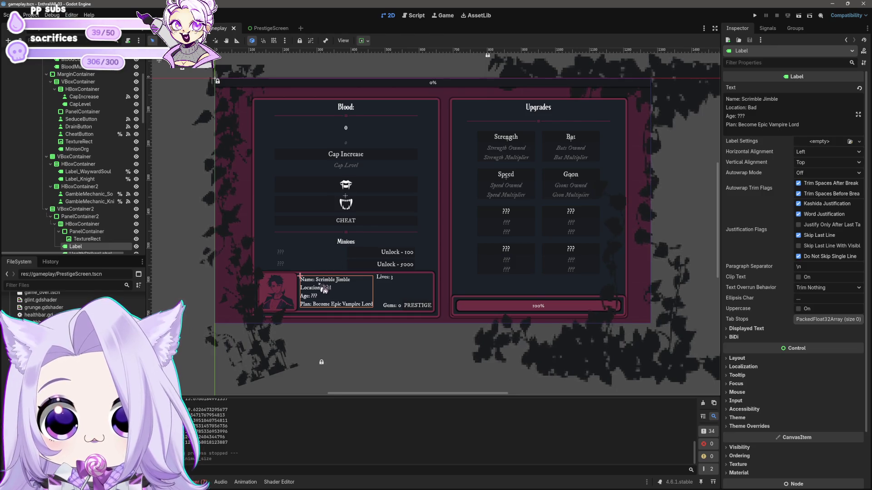
pyautogui.click(379, 283)
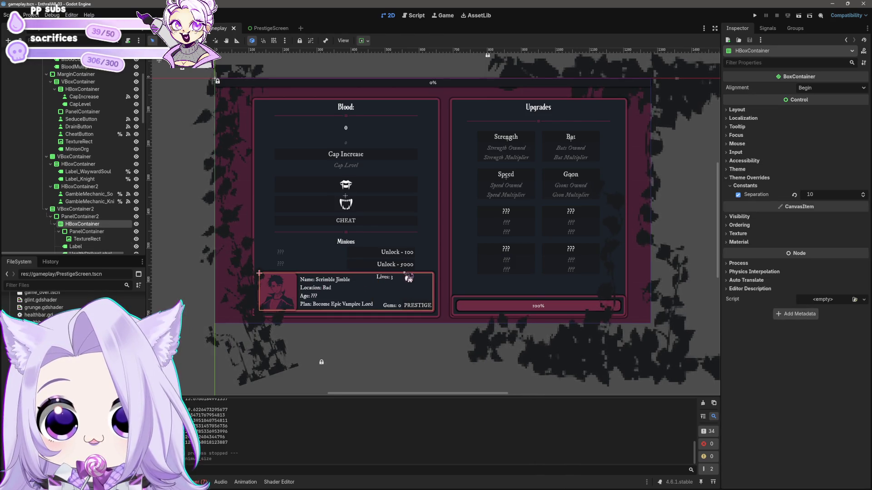
pyautogui.click(754, 16)
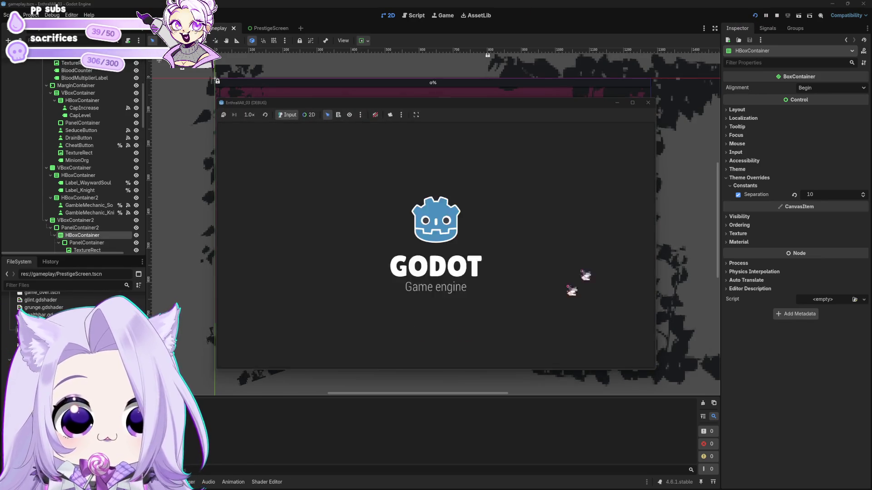
# Step: Start a new game and buy several Bats plus Speed and Strength upgrades
pyautogui.click(439, 268)
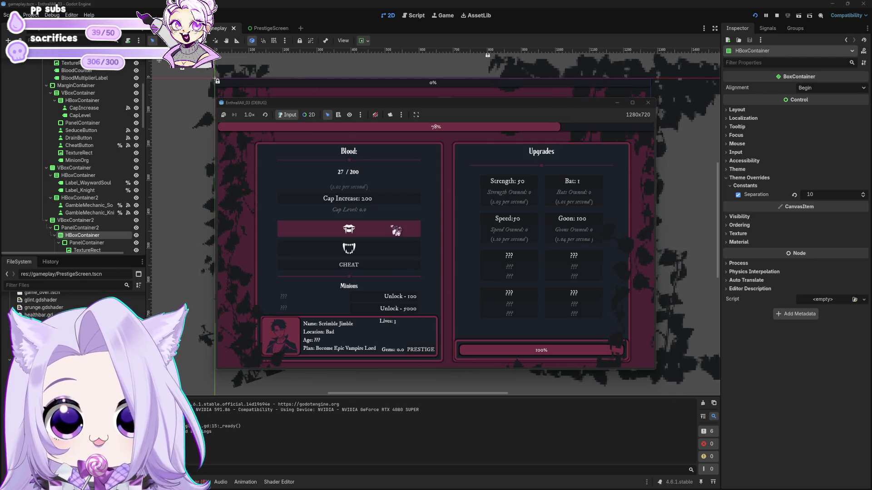
pyautogui.click(572, 184)
pyautogui.click(572, 187)
pyautogui.click(572, 186)
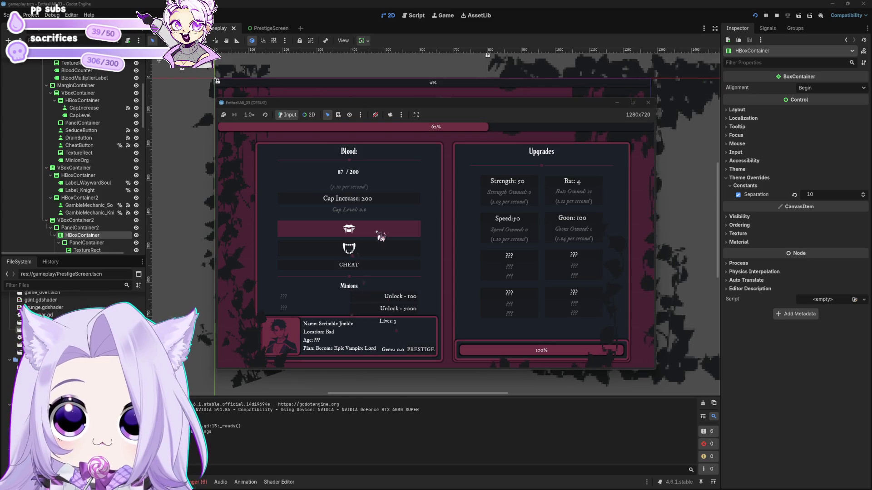
pyautogui.click(515, 226)
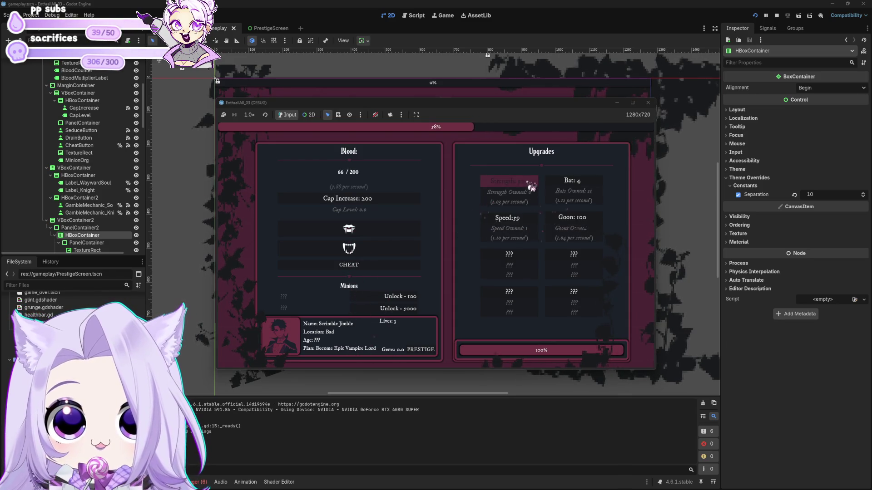
pyautogui.click(527, 181)
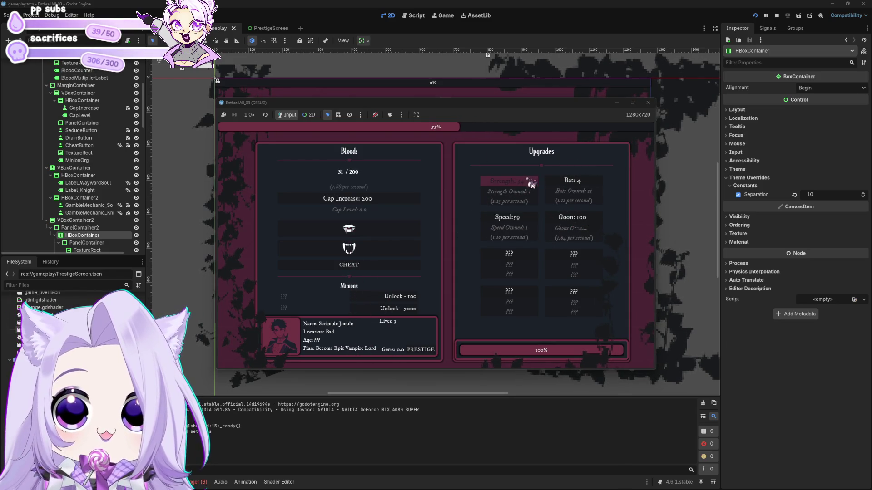
pyautogui.click(595, 183)
pyautogui.click(595, 183)
pyautogui.click(595, 183)
pyautogui.click(595, 182)
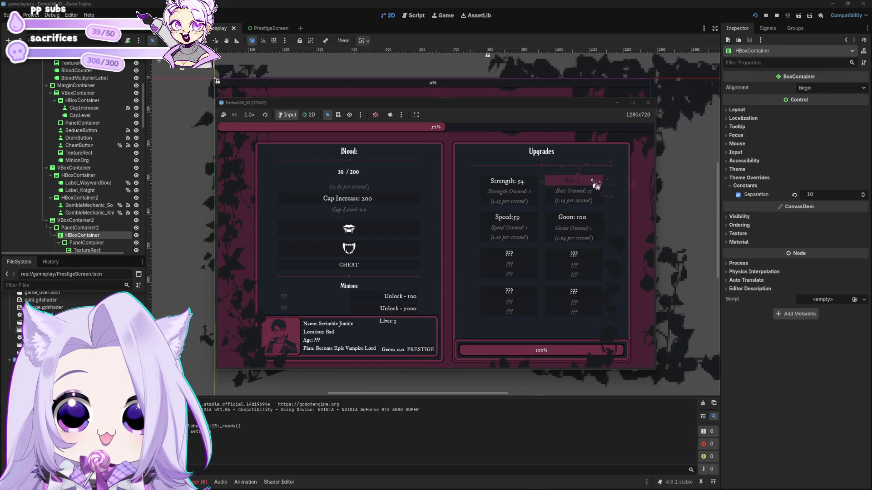
pyautogui.click(596, 184)
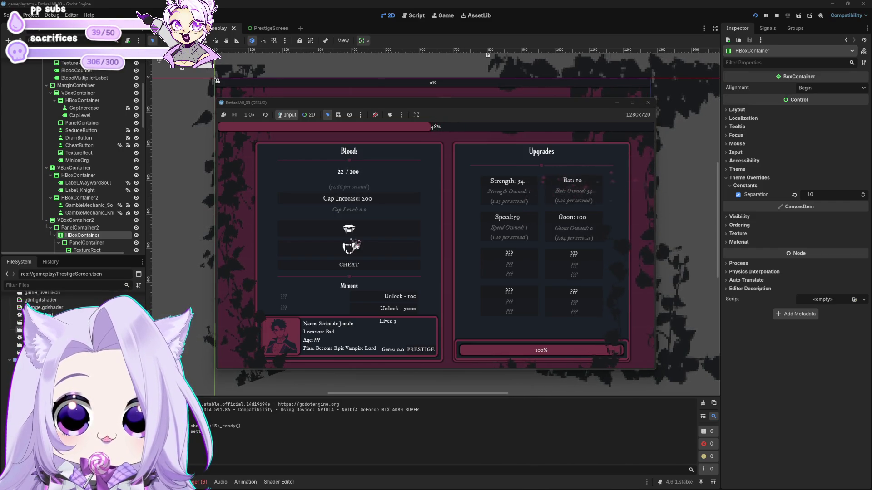
# Step: Use Drain for blood, unlock the Wayward Soul, buy three more Bats, and drain again
pyautogui.click(375, 236)
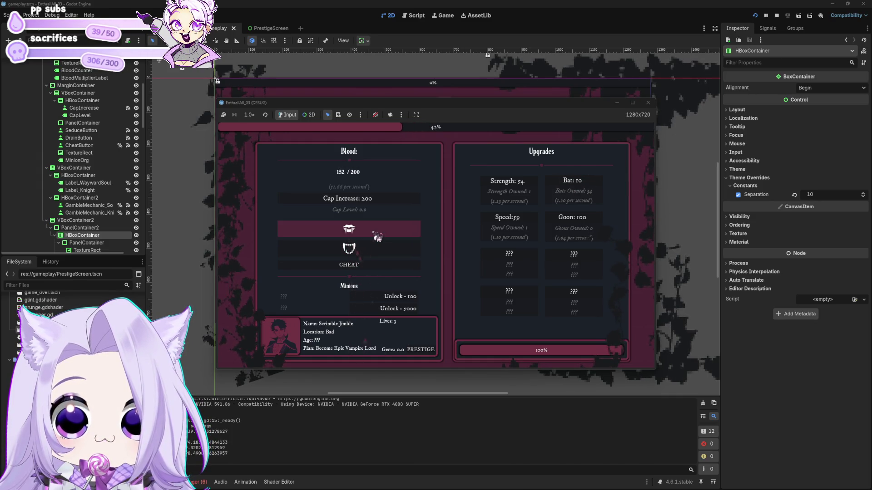
pyautogui.click(370, 247)
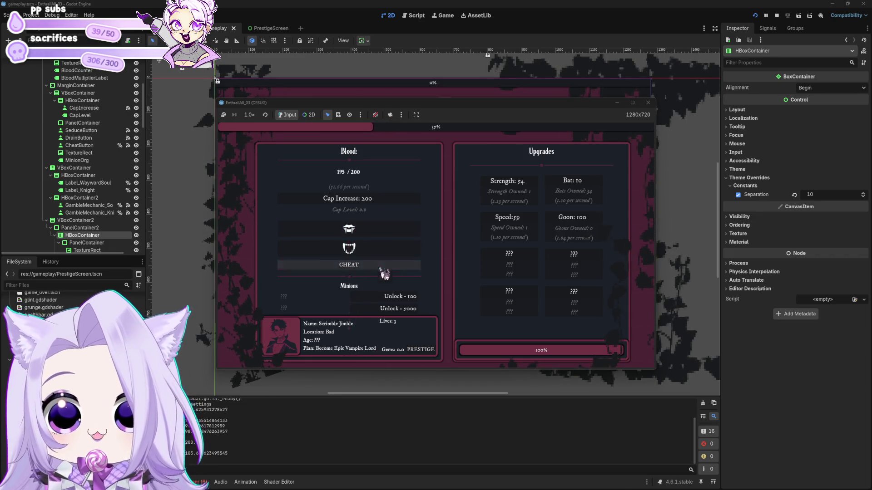
pyautogui.click(390, 298)
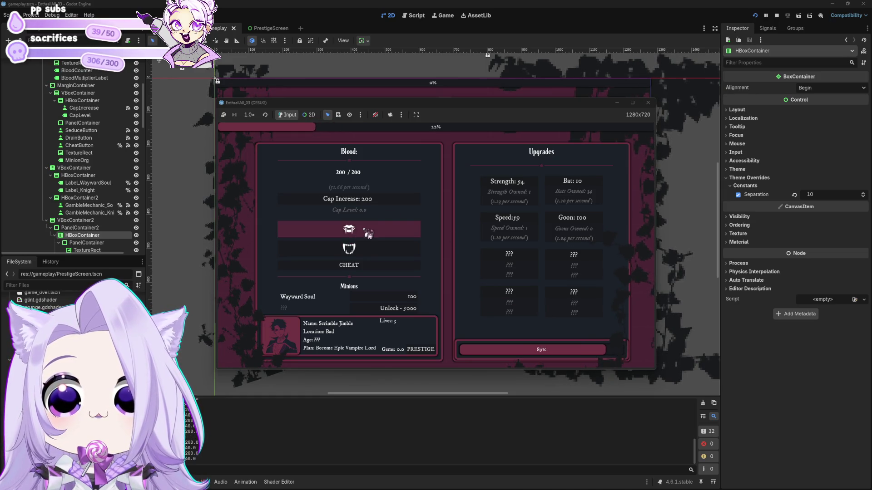
pyautogui.click(594, 185)
pyautogui.click(594, 184)
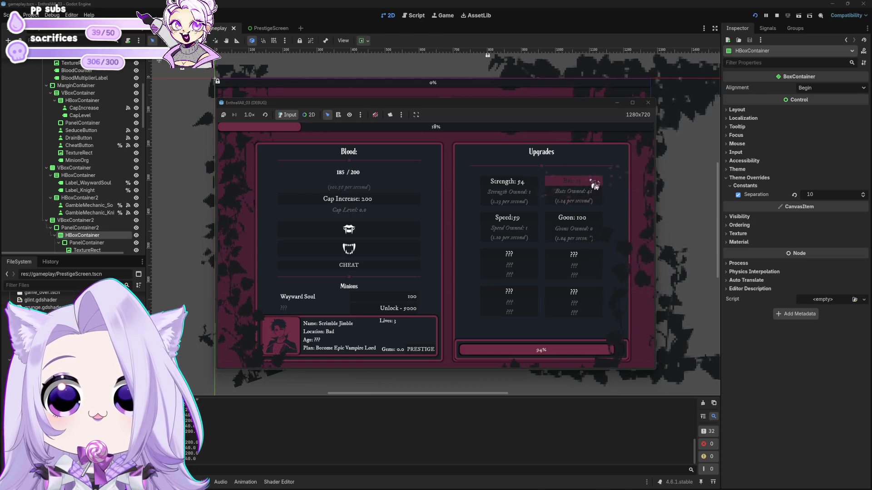
pyautogui.click(594, 184)
pyautogui.click(383, 248)
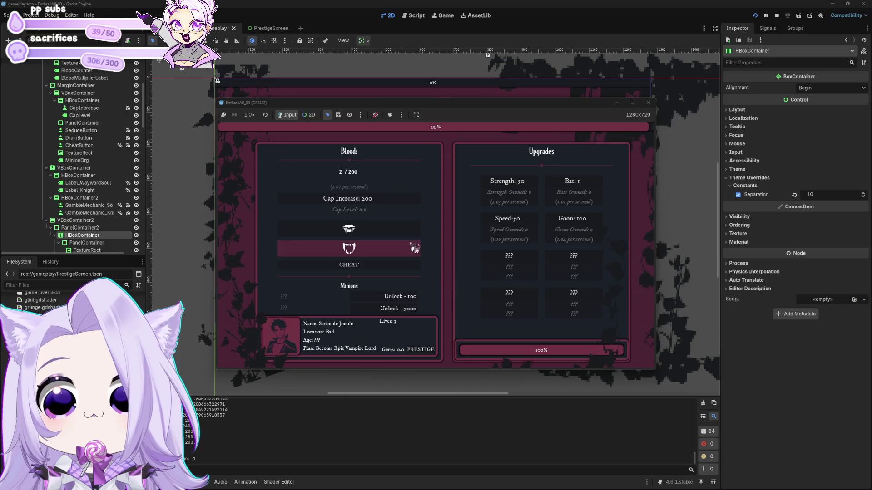
# Step: Seduce repeatedly for extra blood and buy a Speed upgrade
pyautogui.click(411, 234)
pyautogui.click(412, 233)
pyautogui.click(411, 234)
pyautogui.click(410, 233)
pyautogui.click(410, 233)
pyautogui.click(409, 232)
pyautogui.click(405, 230)
pyautogui.click(406, 230)
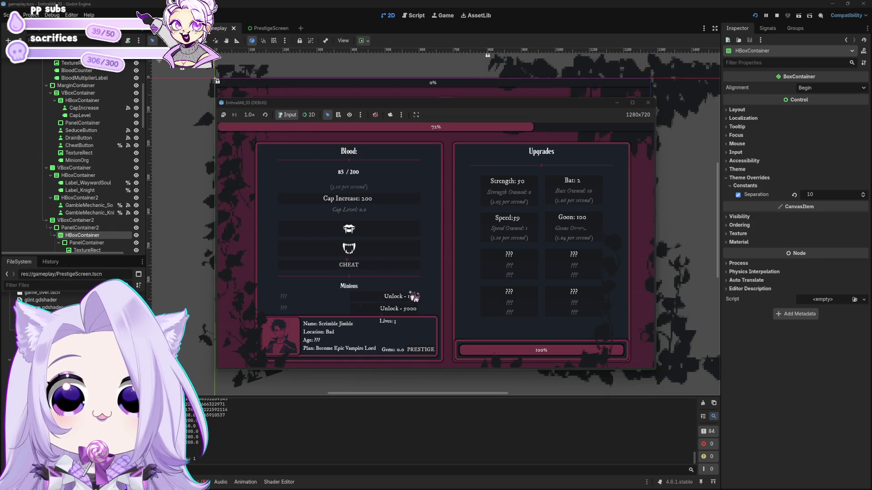
pyautogui.click(392, 237)
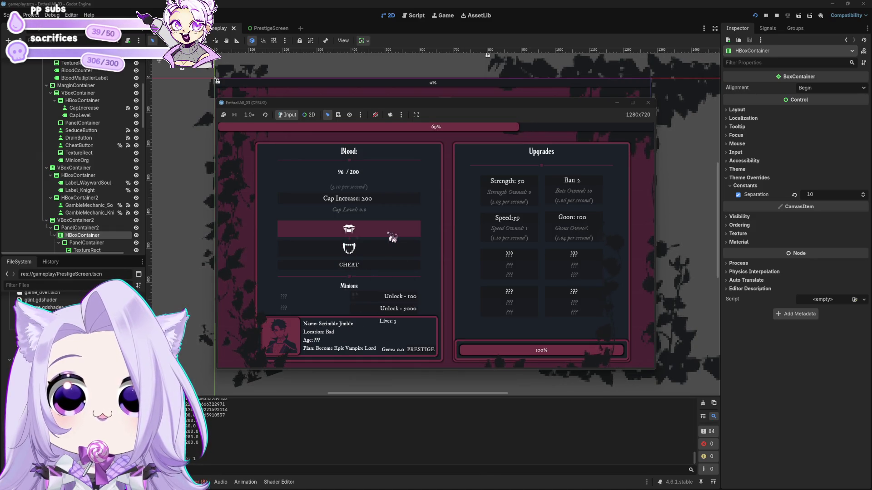
pyautogui.click(508, 221)
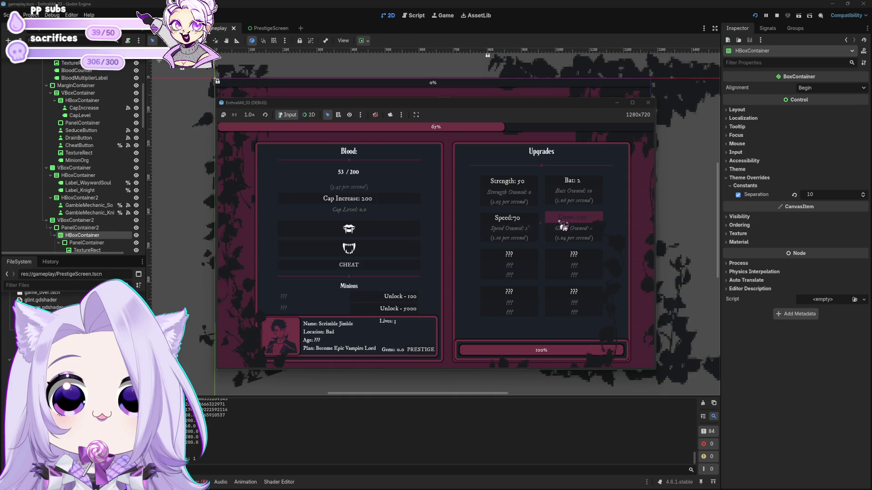
pyautogui.click(394, 235)
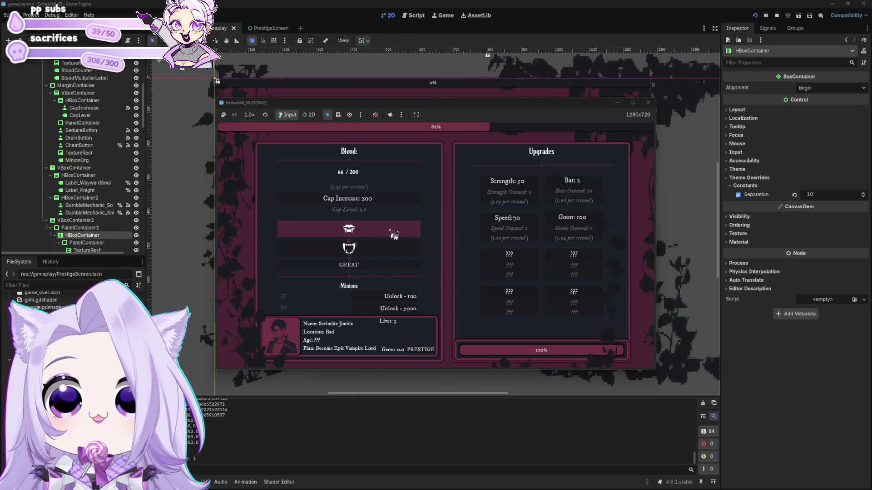
pyautogui.click(394, 235)
pyautogui.click(394, 235)
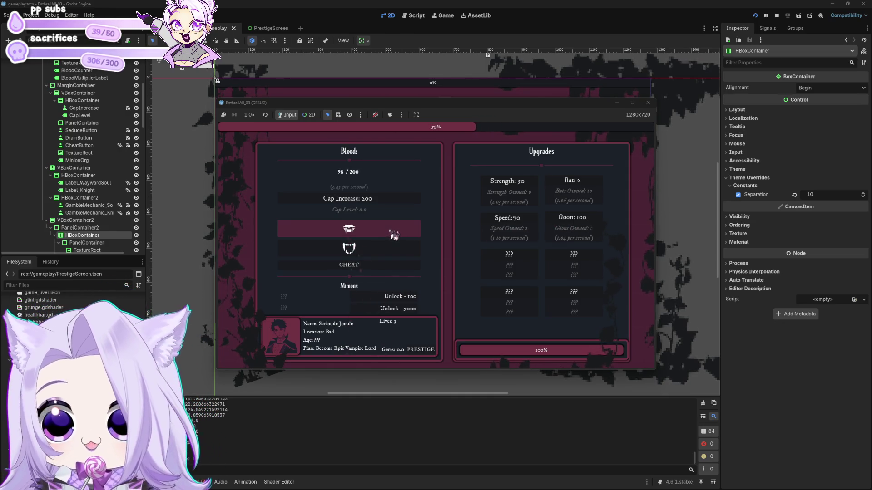
# Step: Unlock the Wayward Soul, buy two Bats and three Speed upgrades, and raise the cap to 2.00K
pyautogui.click(407, 298)
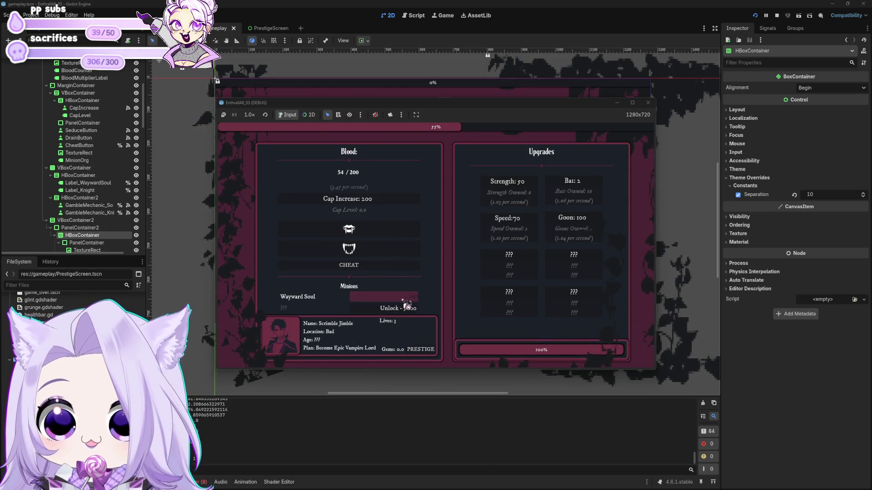
pyautogui.click(379, 232)
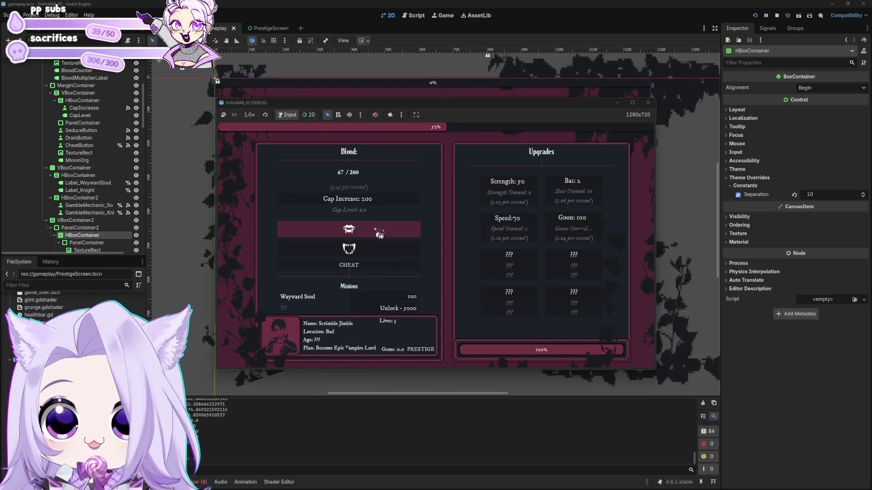
pyautogui.click(588, 191)
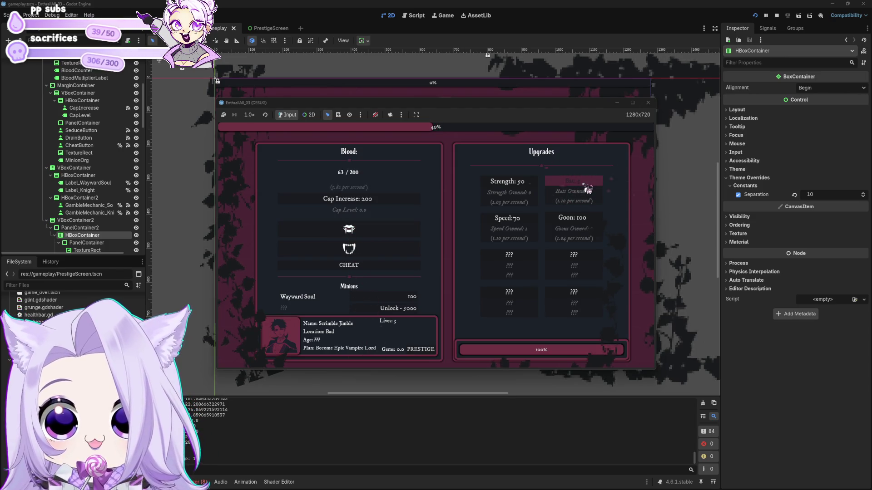
pyautogui.click(588, 189)
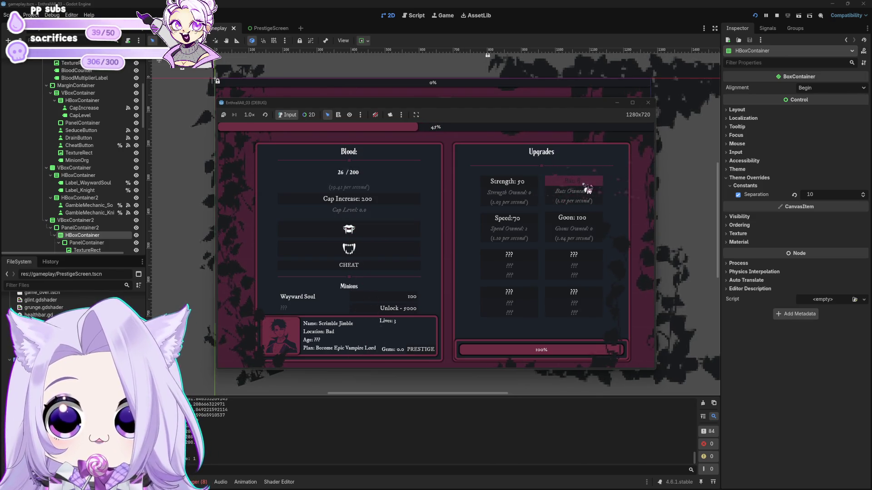
pyautogui.click(522, 221)
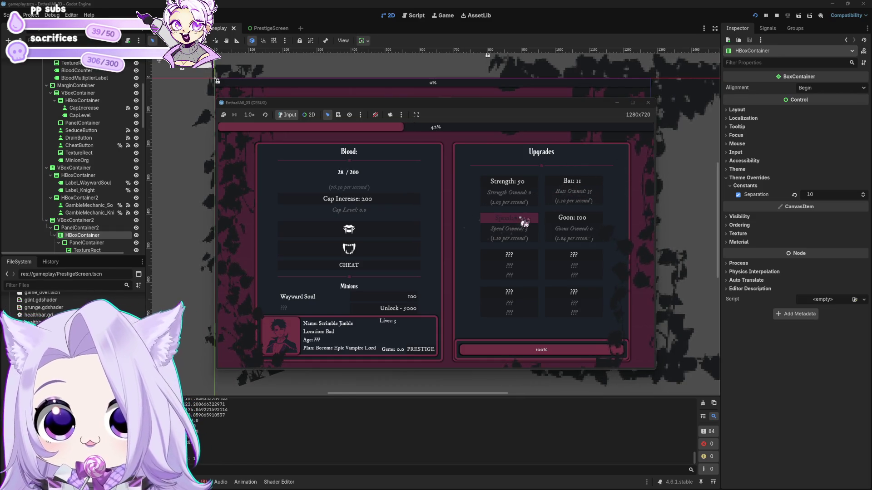
pyautogui.click(519, 225)
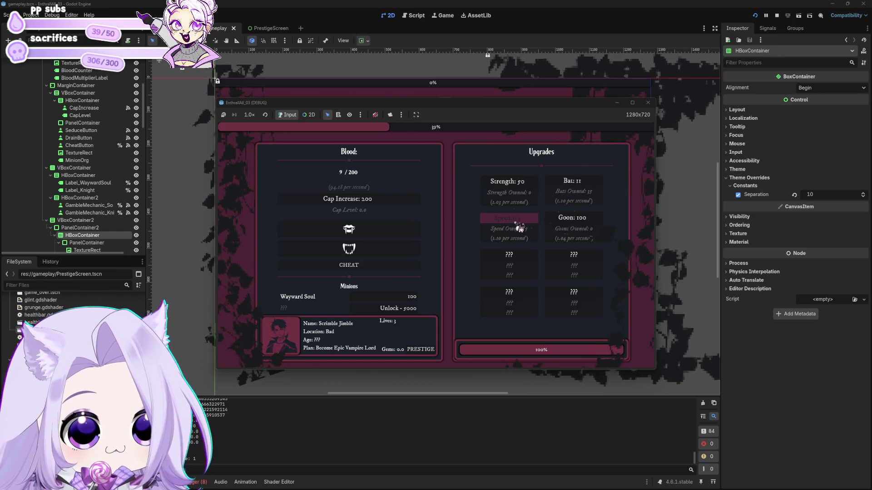
pyautogui.click(519, 227)
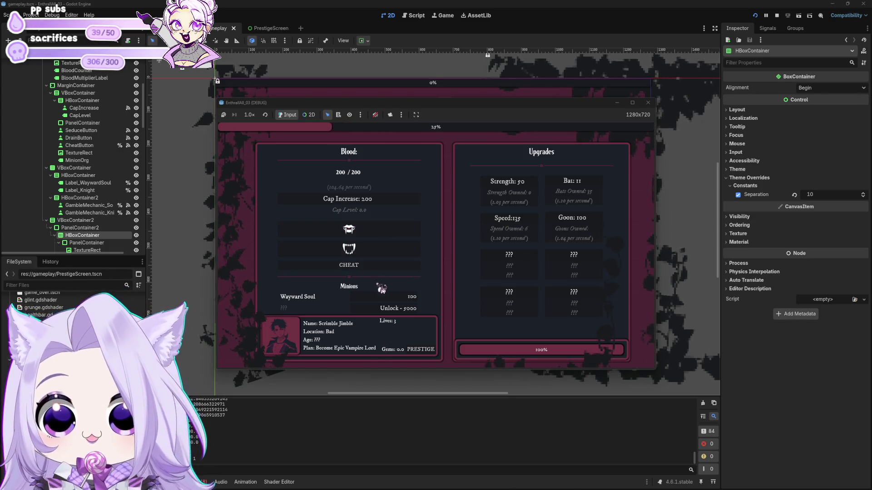
pyautogui.click(390, 205)
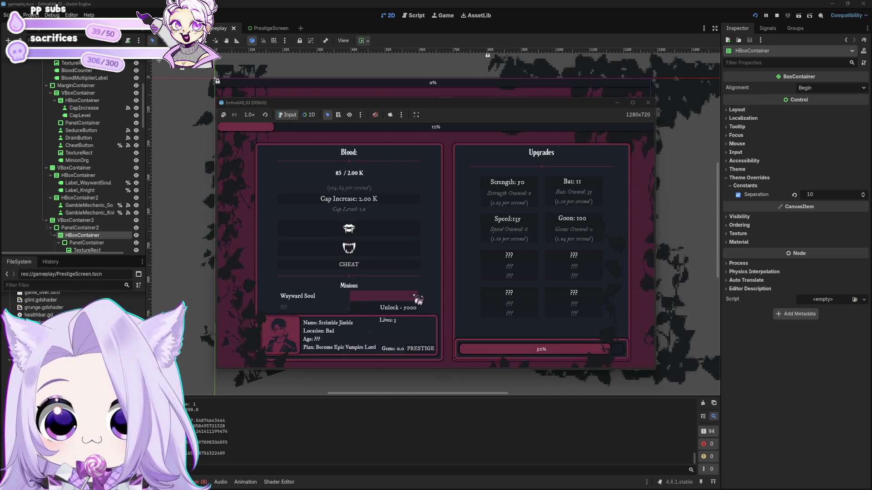
pyautogui.click(584, 186)
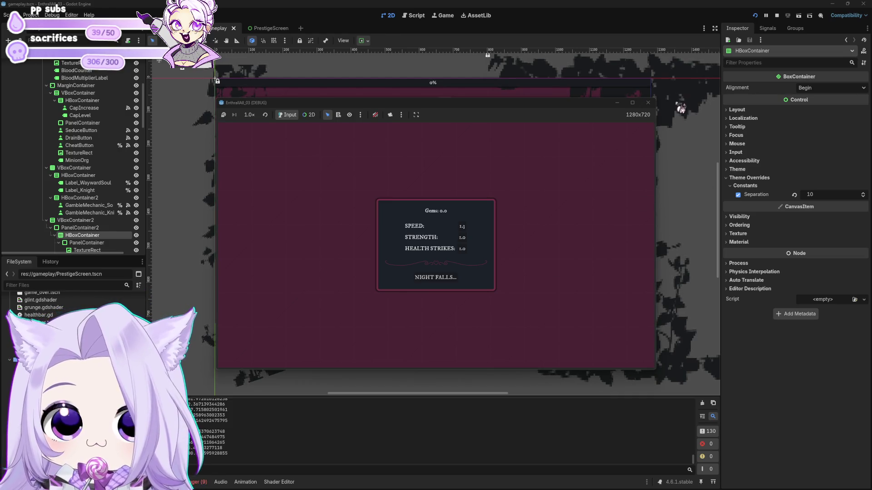
# Step: Close the game's debug window to end the playtest
pyautogui.click(648, 103)
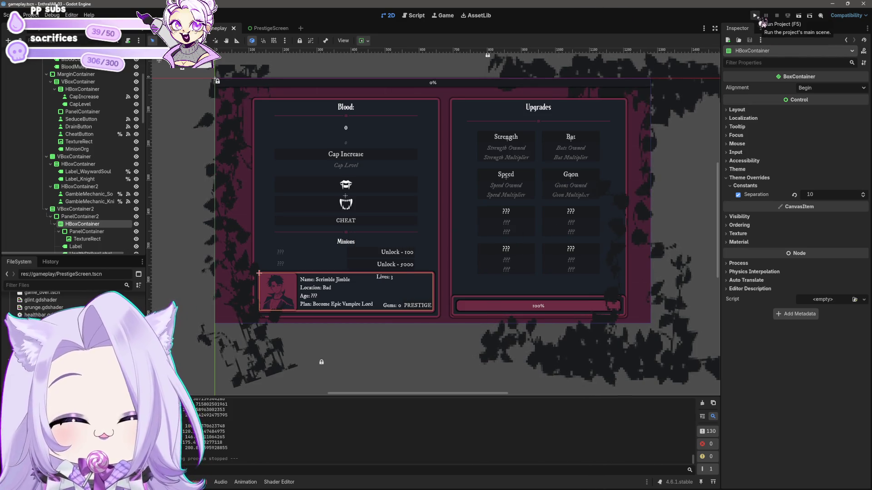
pyautogui.click(756, 16)
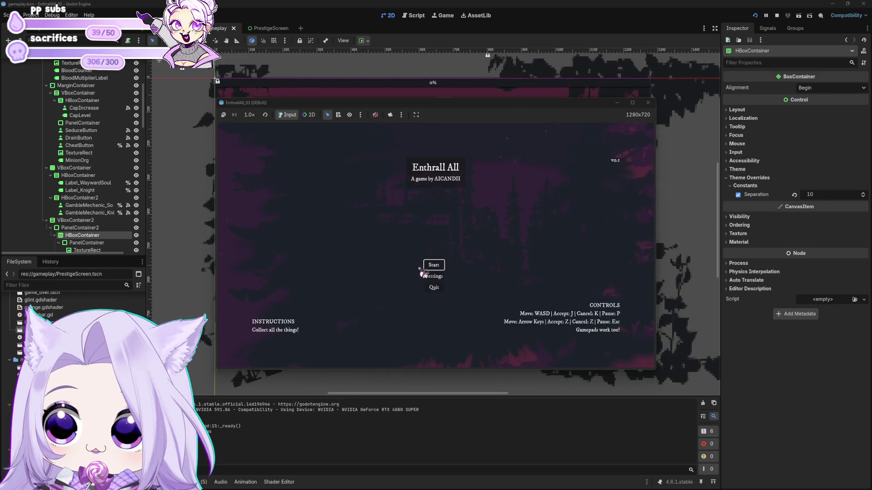
pyautogui.click(427, 268)
pyautogui.click(399, 231)
pyautogui.click(399, 232)
pyautogui.click(399, 232)
pyautogui.click(400, 233)
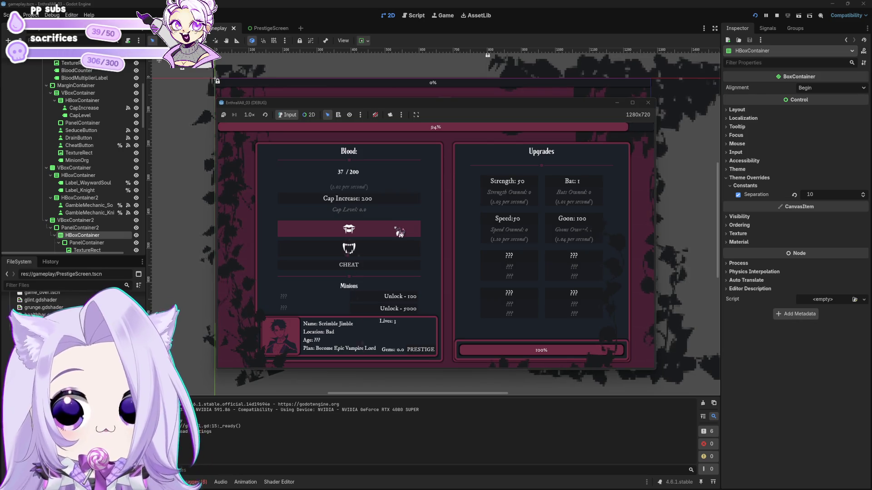
pyautogui.click(400, 232)
pyautogui.click(399, 233)
pyautogui.click(562, 188)
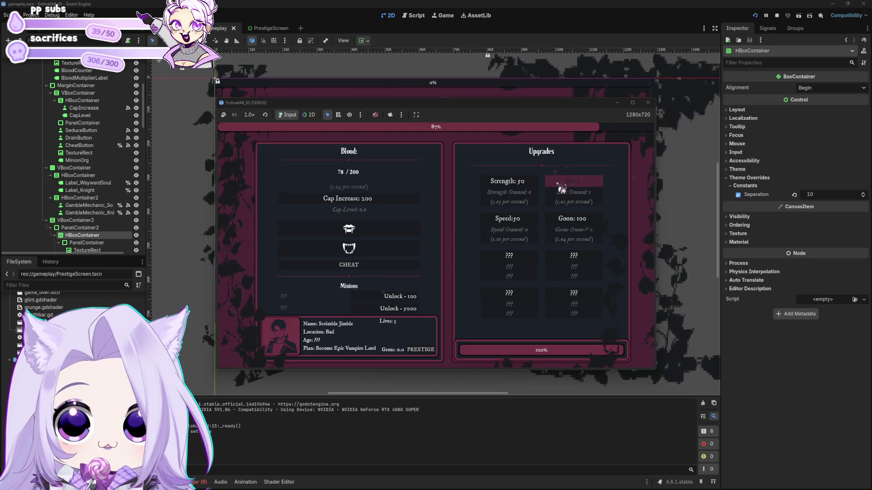
pyautogui.click(561, 188)
pyautogui.click(562, 188)
pyautogui.click(561, 187)
pyautogui.click(558, 186)
pyautogui.click(559, 187)
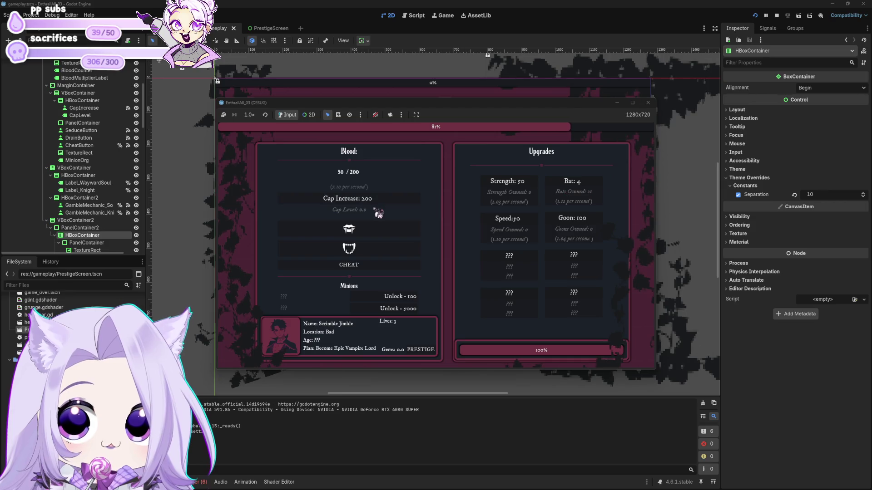
pyautogui.click(370, 231)
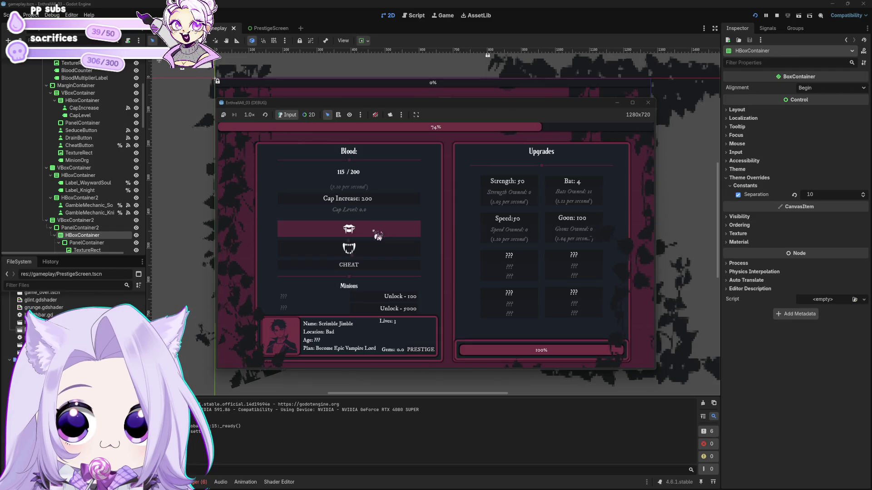
pyautogui.click(403, 300)
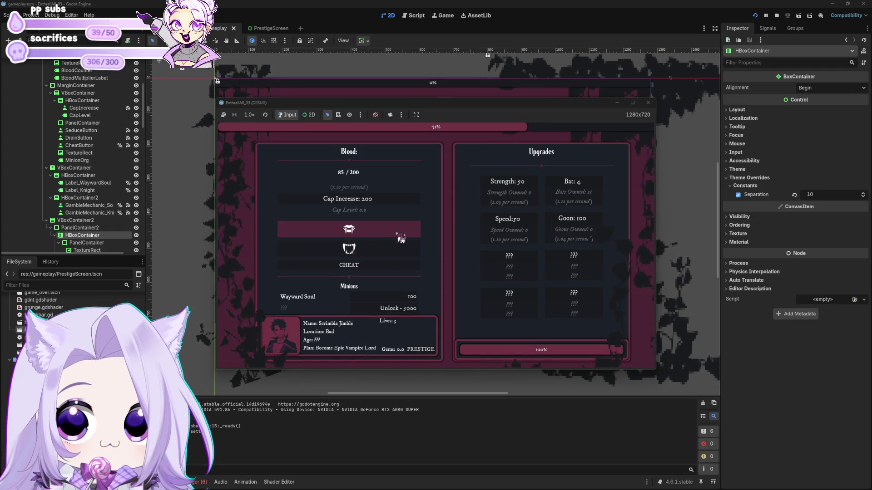
pyautogui.click(407, 299)
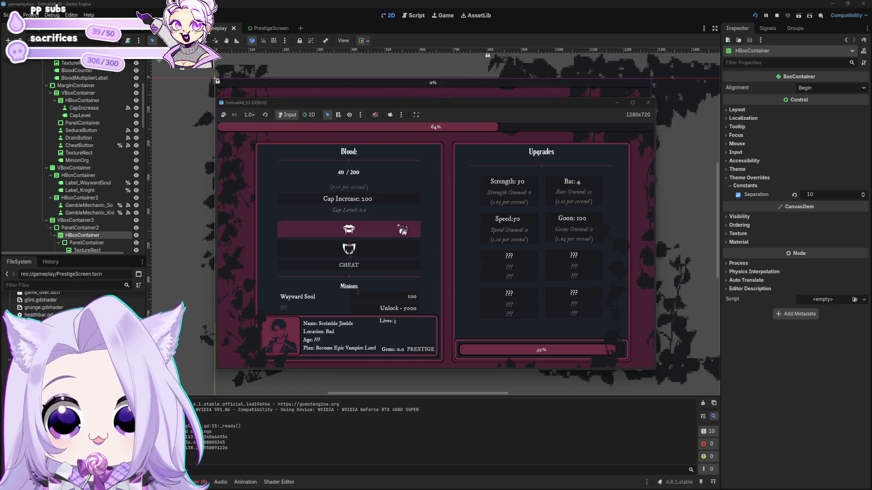
pyautogui.click(648, 103)
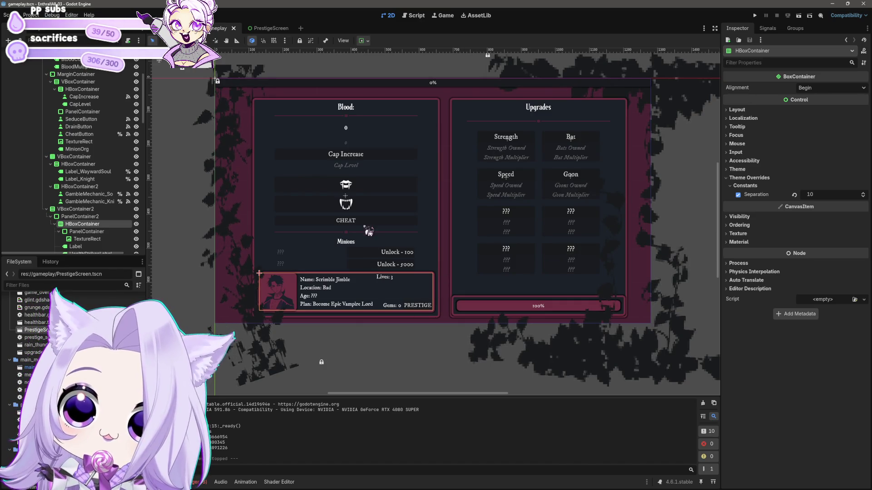
# Step: Duplicate the CHEAT button node and rename the copy BuyGems
pyautogui.click(366, 223)
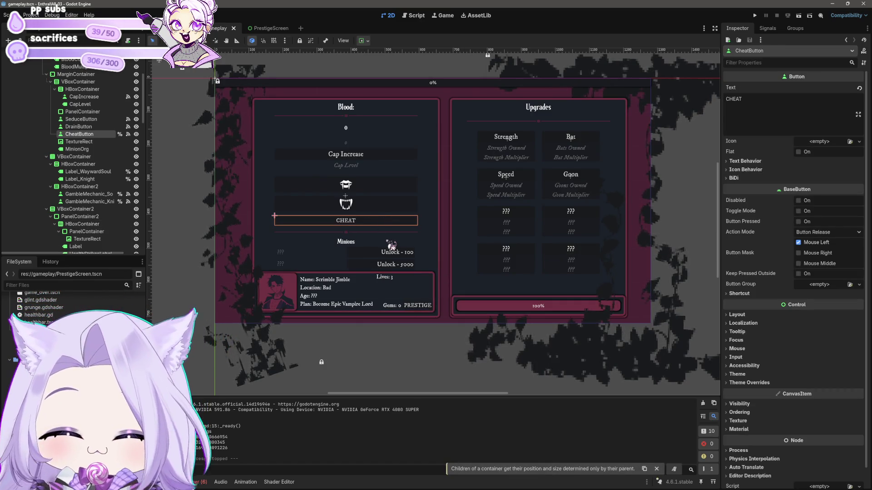
pyautogui.hotkey('ctrl', 'd')
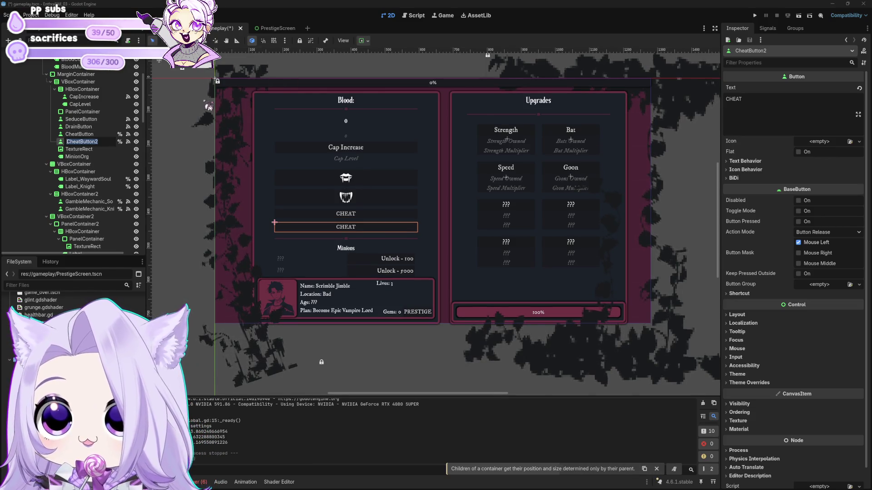
pyautogui.write('Buy')
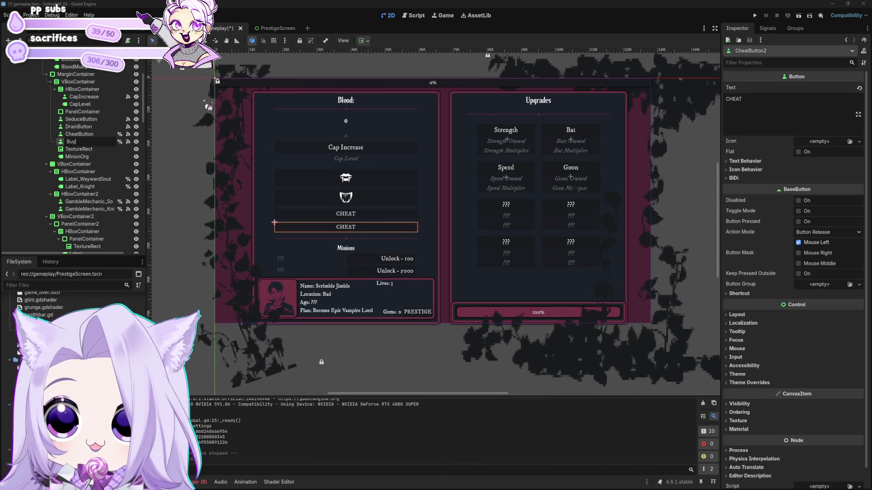
pyautogui.press('BackSpace')
pyautogui.press('BackSpace')
pyautogui.write('Gems')
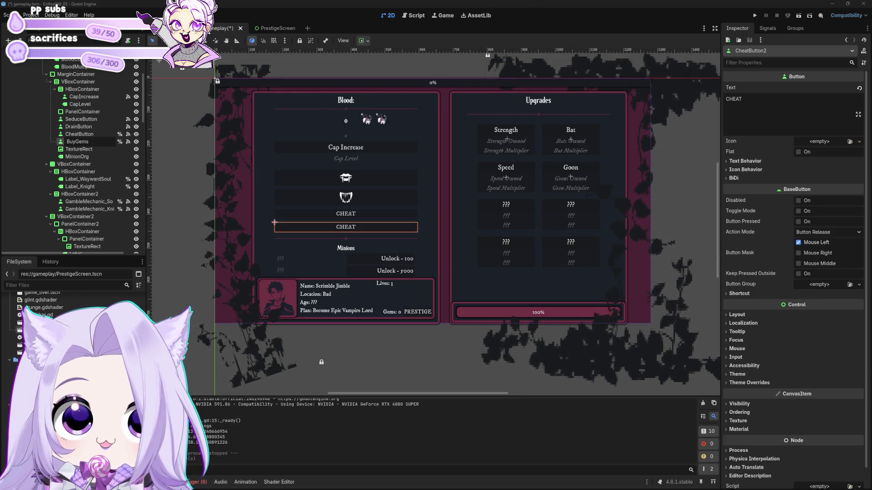
pyautogui.hotkey('ctrl', 'a')
pyautogui.hotkey('ctrl', 'c')
# Step: Set the duplicated button's Inspector Text to BuyGems
pyautogui.hotkey('ctrl', 'a')
pyautogui.hotkey('ctrl', 'v')
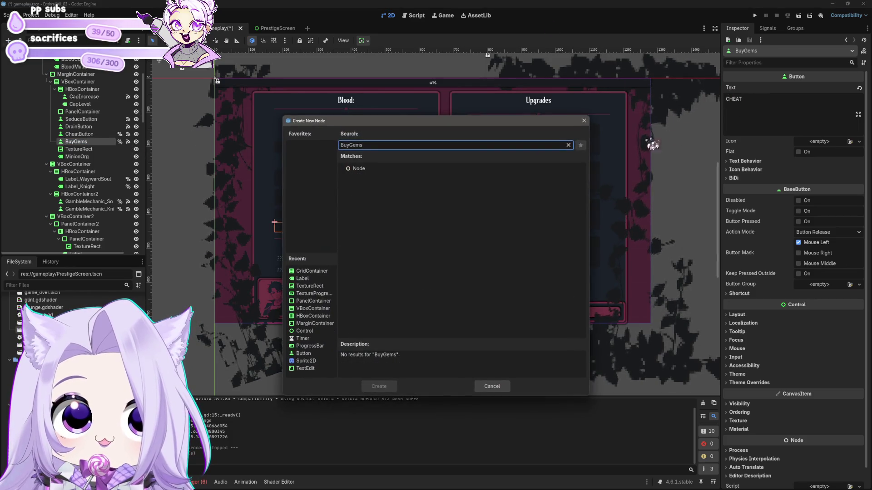
pyautogui.press('Escape')
pyautogui.click(757, 96)
pyautogui.hotkey('ctrl', 'a')
pyautogui.hotkey('ctrl', 'v')
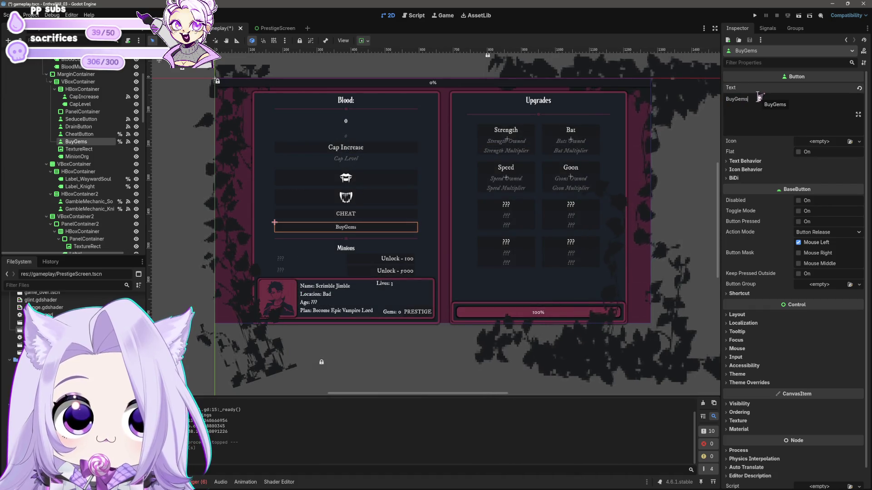
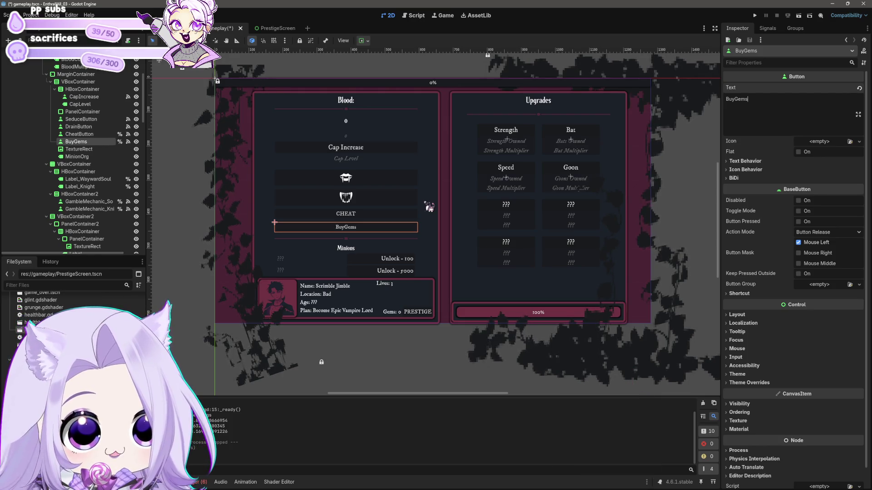
# Step: Clear the BuyGems label text, delete the BuyGems node, save the scene and bring up gameplay.gd
pyautogui.doubleClick(776, 117)
pyautogui.press('BackSpace')
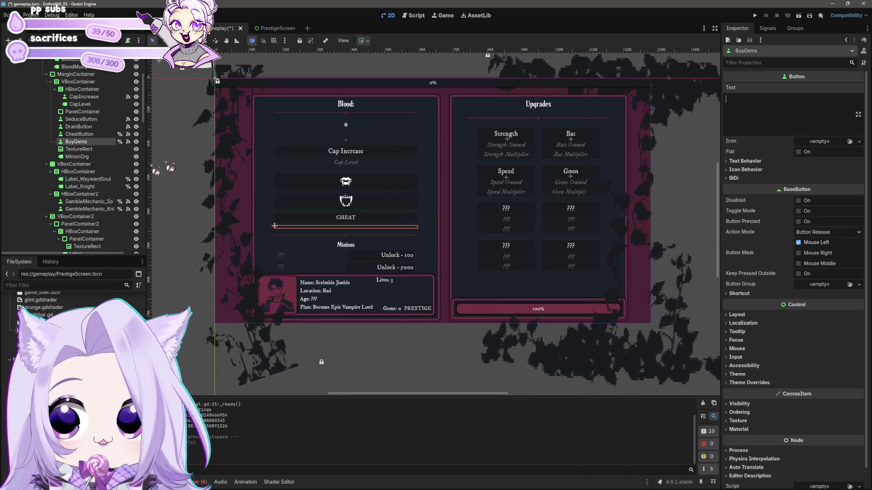
pyautogui.click(84, 150)
pyautogui.press('Delete')
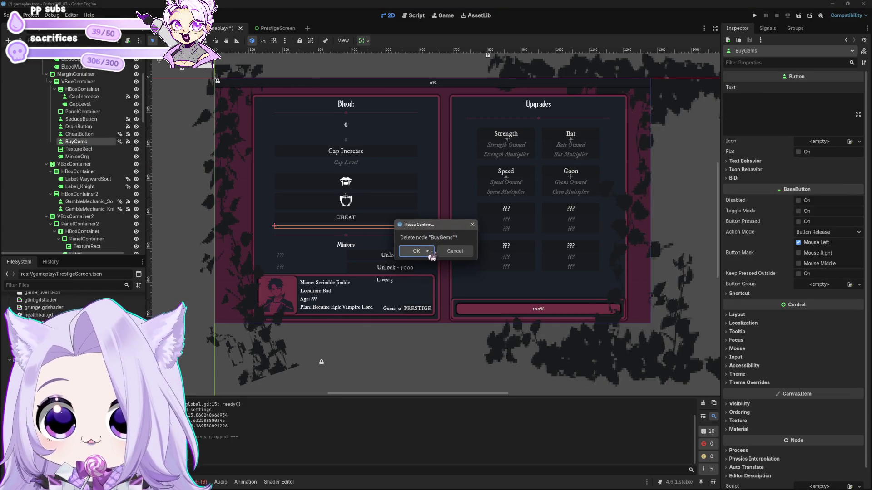
pyautogui.click(428, 254)
pyautogui.hotkey('ctrl', 's')
pyautogui.click(414, 15)
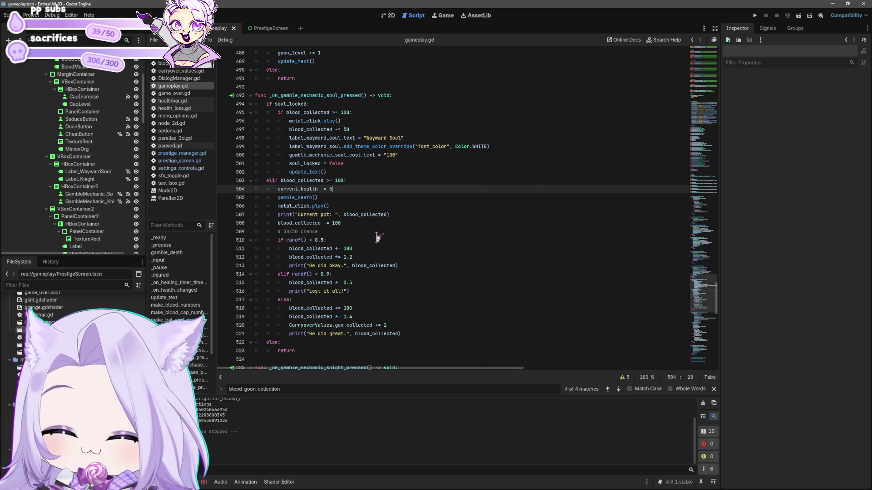
# Step: Find the cap handler and add a gem_collected += 1 line after blood_cap_level += 1
pyautogui.hotkey('ctrl', 'f')
pyautogui.write('cap')
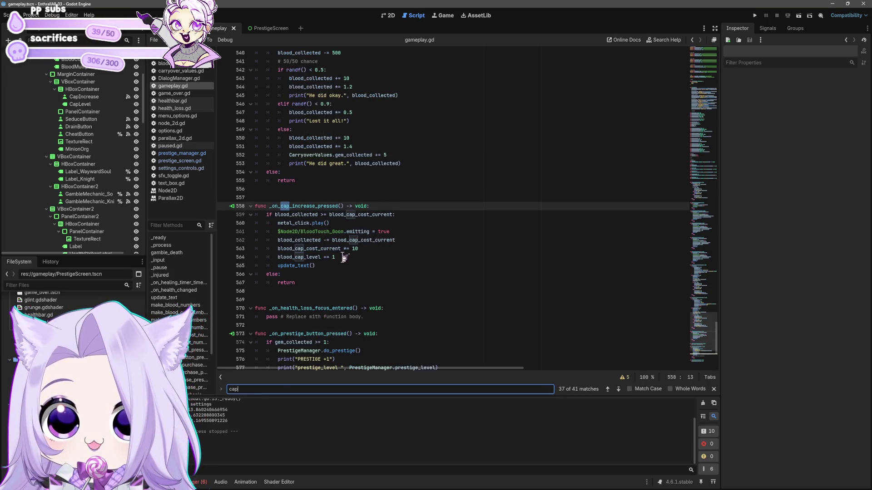
pyautogui.click(518, 257)
pyautogui.press('Return')
pyautogui.write('gem_co')
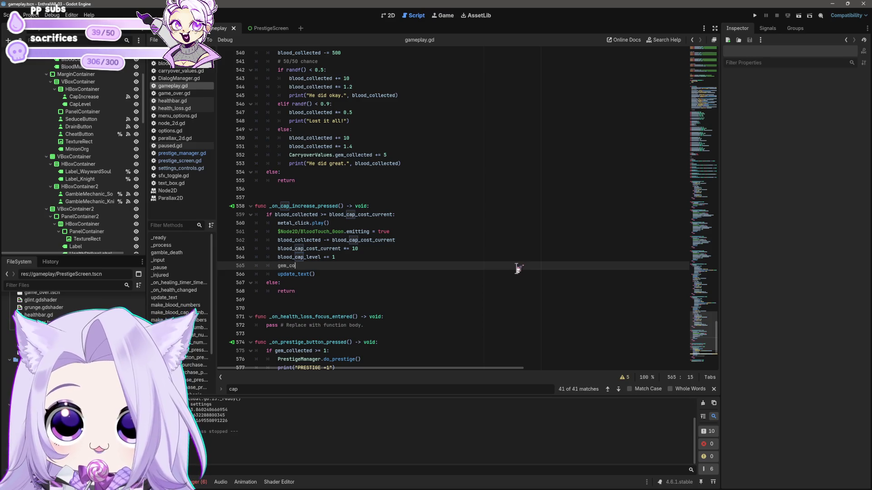
pyautogui.write('llected')
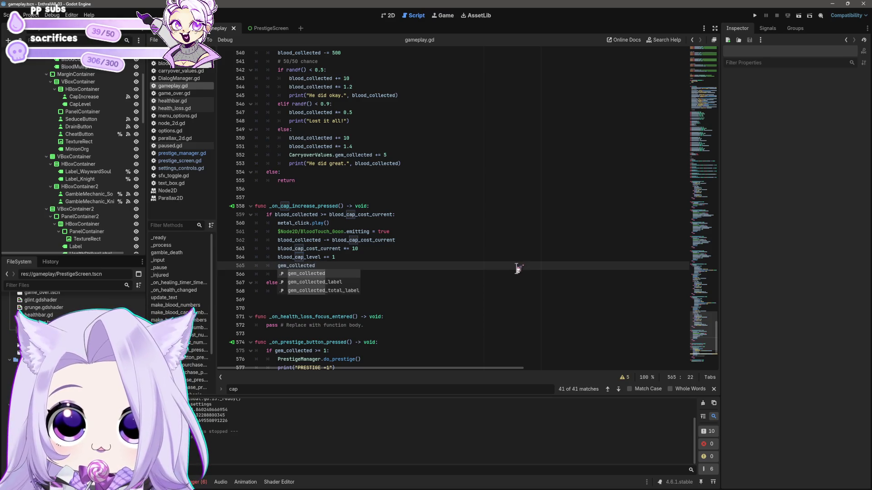
pyautogui.write(' += 1')
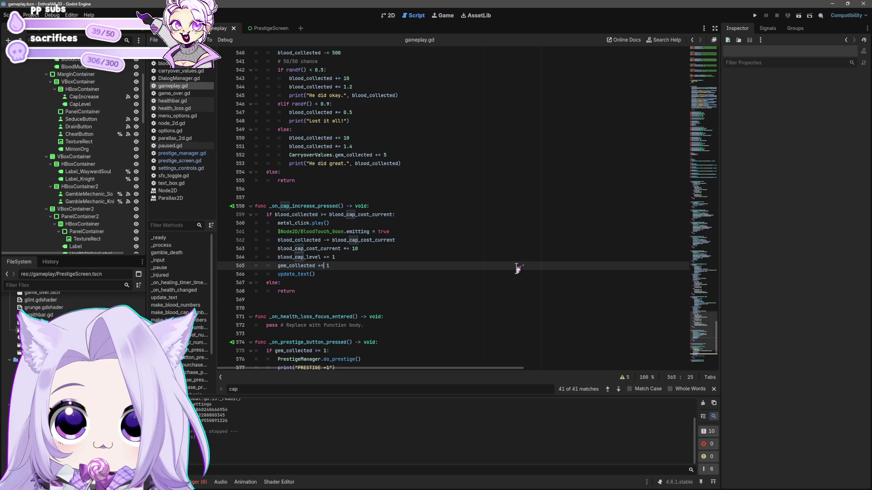
pyautogui.click(754, 15)
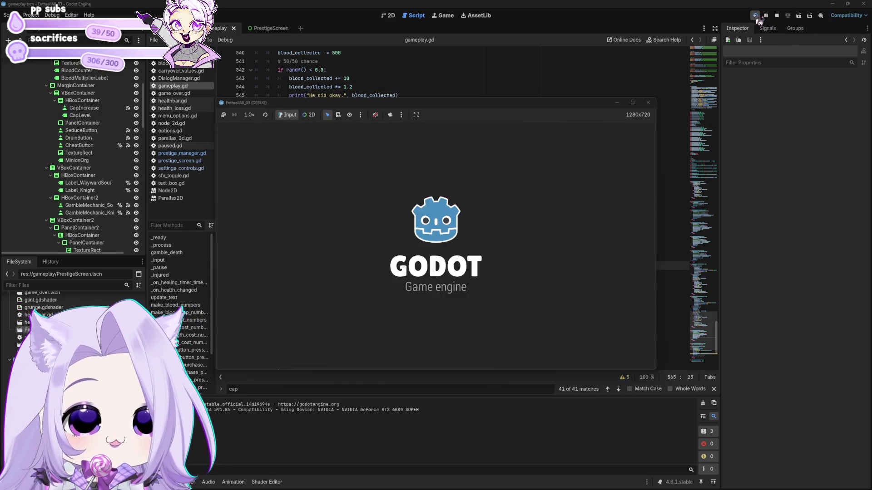
pyautogui.click(434, 265)
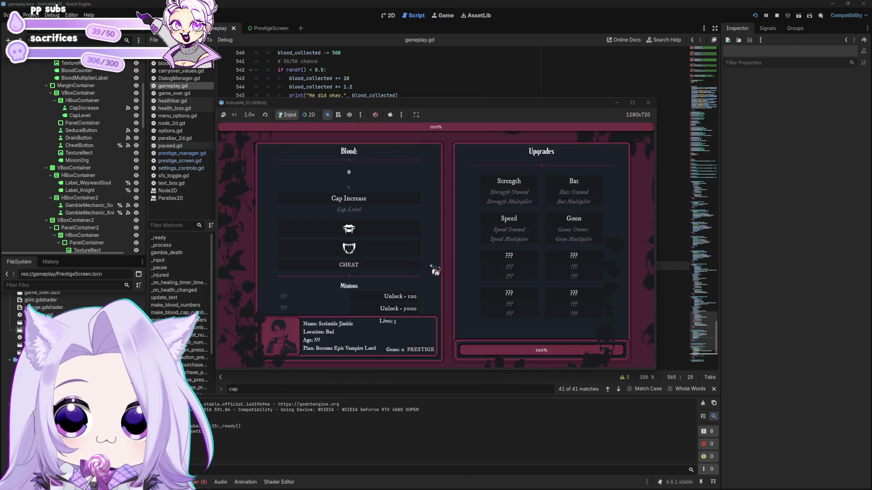
pyautogui.click(393, 231)
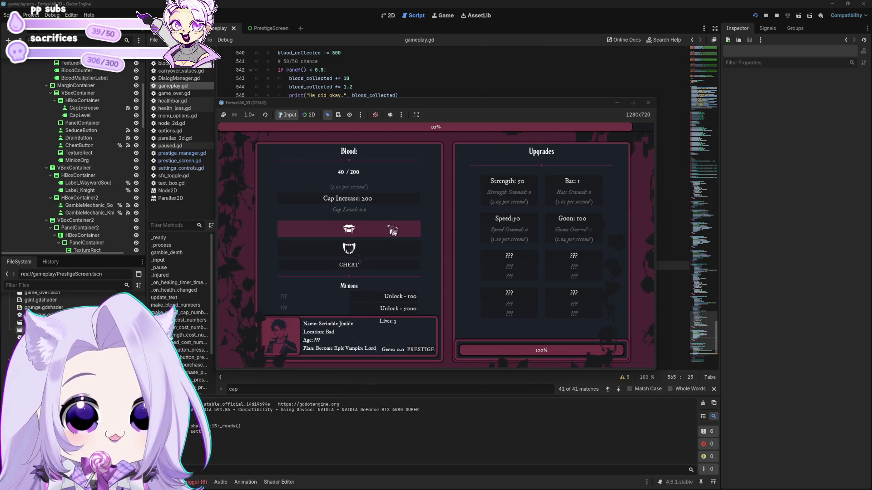
pyautogui.click(393, 231)
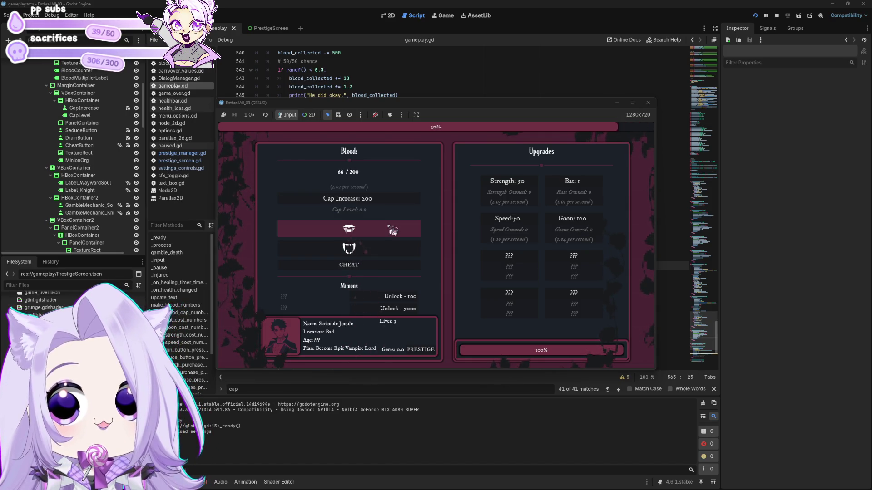
pyautogui.click(393, 231)
pyautogui.click(396, 233)
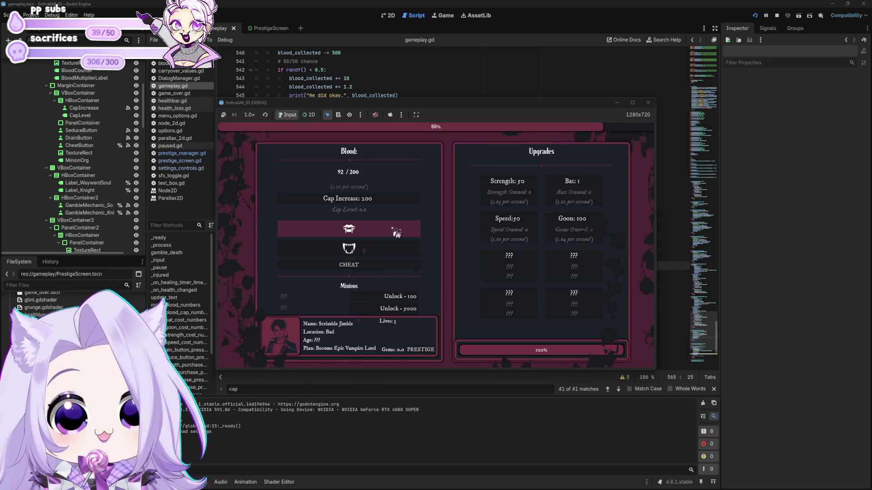
pyautogui.click(396, 233)
pyautogui.click(396, 233)
pyautogui.click(396, 233)
pyautogui.click(397, 233)
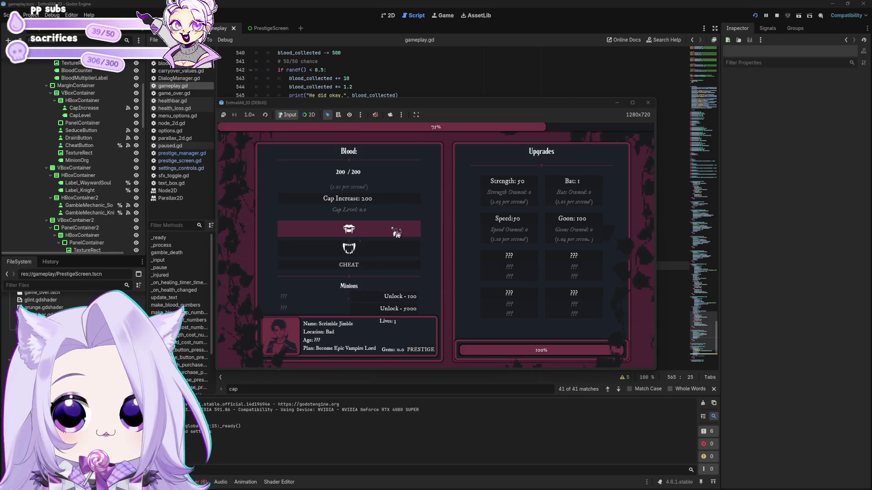
pyautogui.click(390, 201)
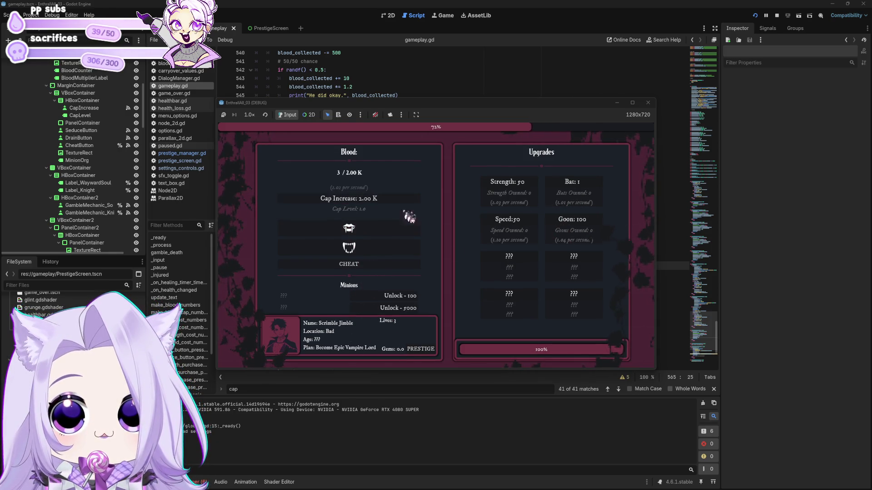
pyautogui.click(646, 104)
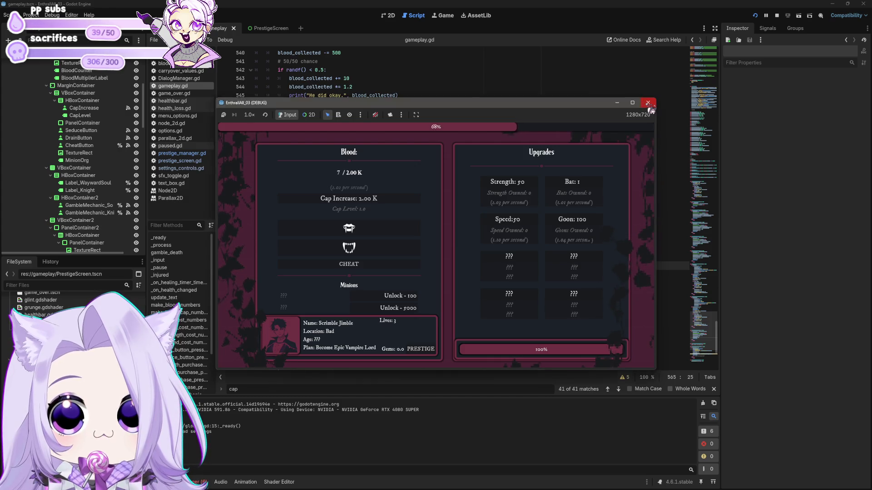
pyautogui.click(340, 266)
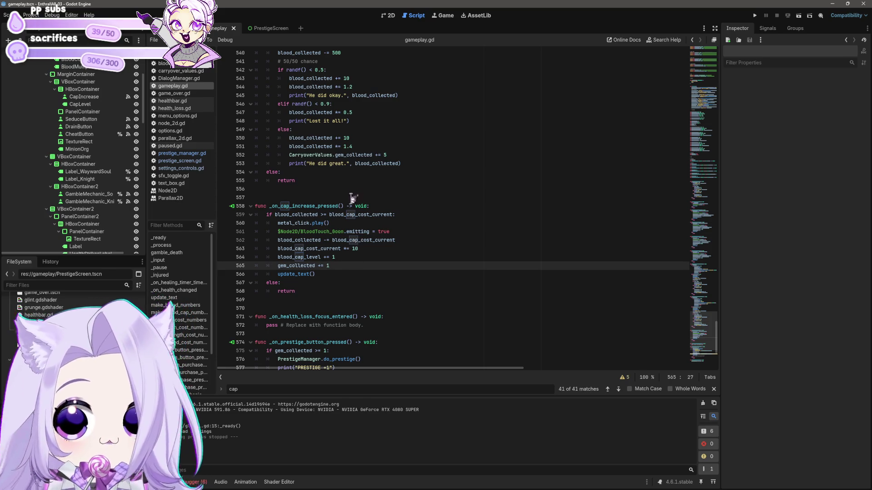
# Step: Replace line 565 with CarryoverValues.gem_collected += 1, copied from line 552 and re-indented
pyautogui.click(236, 154)
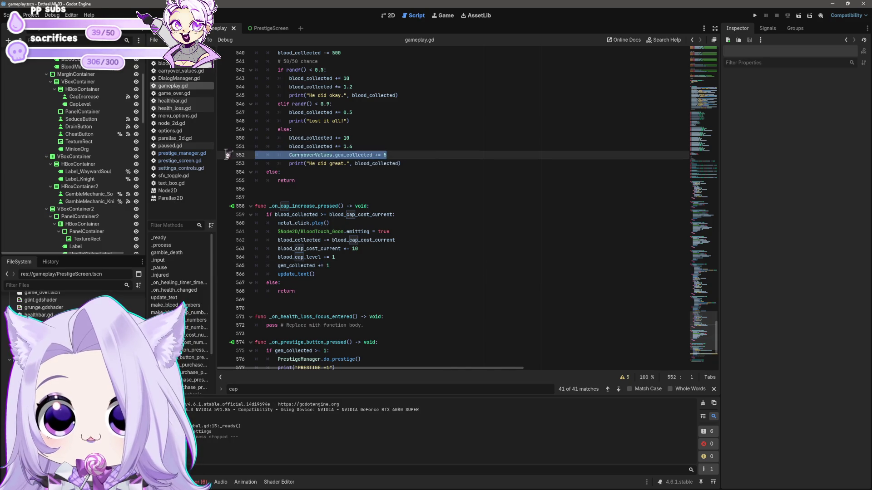
pyautogui.click(239, 265)
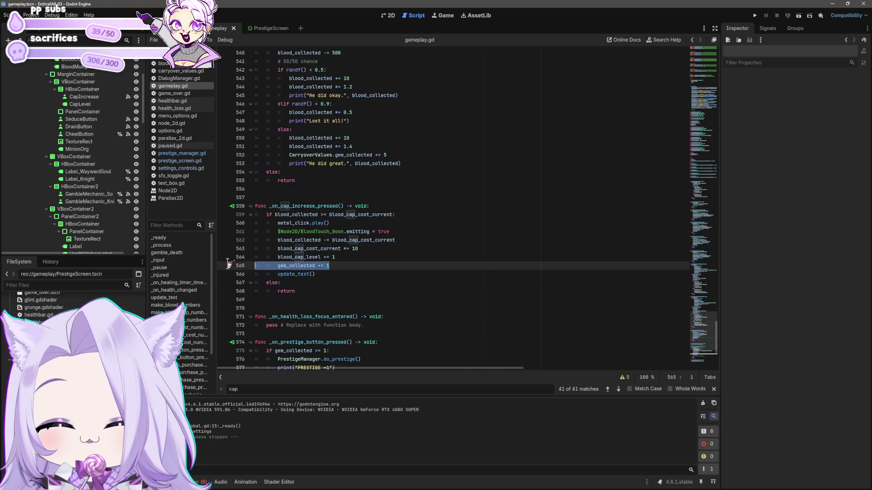
pyautogui.write('CarryoverValues.gem_collected += 5')
pyautogui.press('BackSpace')
pyautogui.press('End')
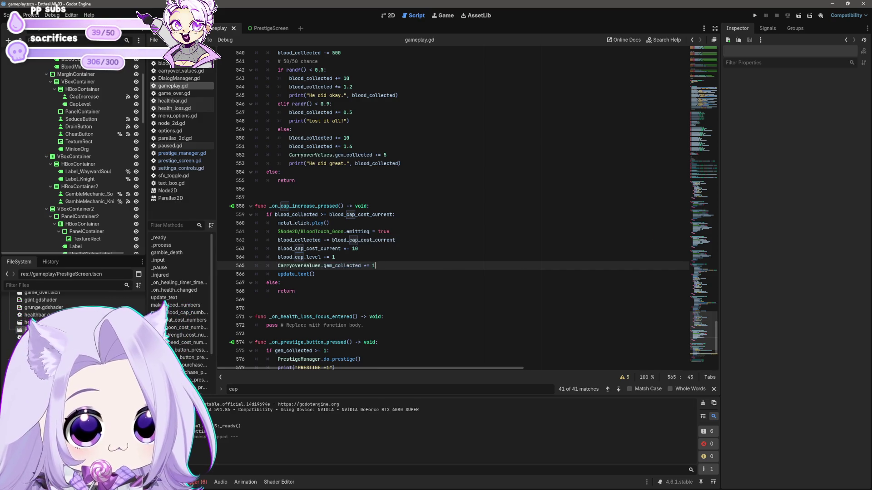
# Step: Relaunch the game, start a new game, and gather blood by hand toward the 200 cap
pyautogui.click(754, 16)
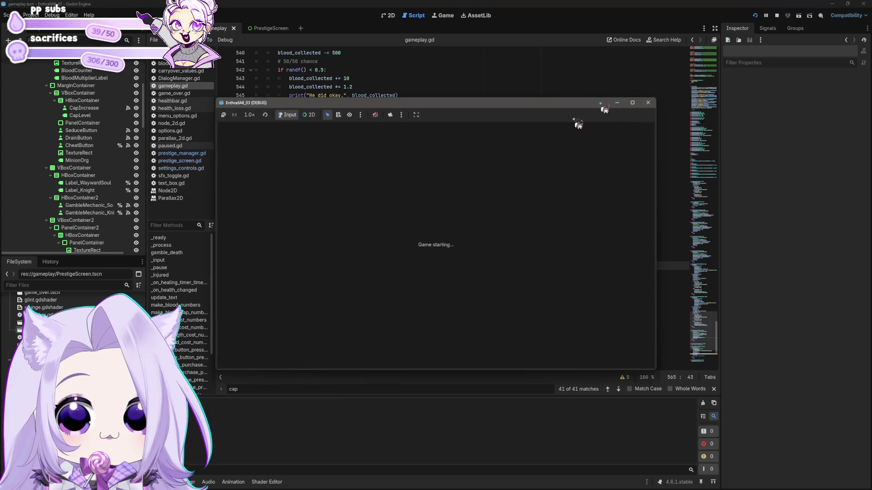
pyautogui.click(444, 265)
pyautogui.click(398, 236)
pyautogui.click(398, 235)
pyautogui.click(399, 235)
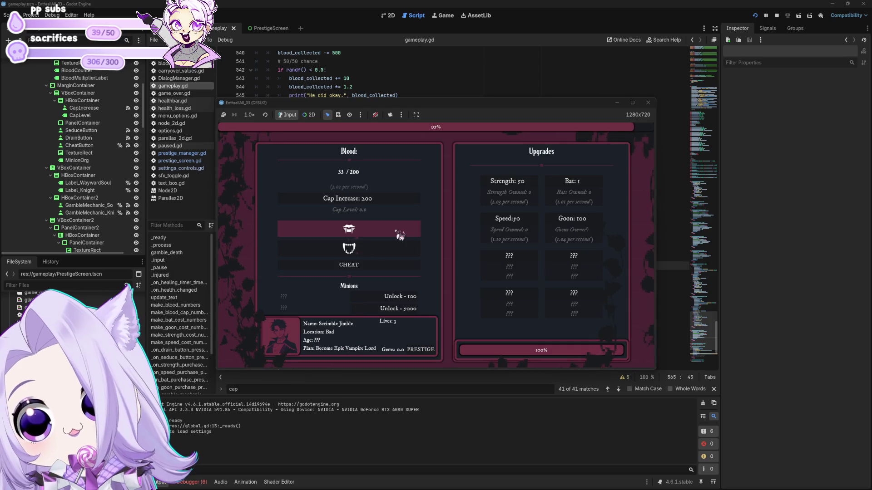
pyautogui.click(399, 236)
pyautogui.click(400, 235)
pyautogui.click(399, 236)
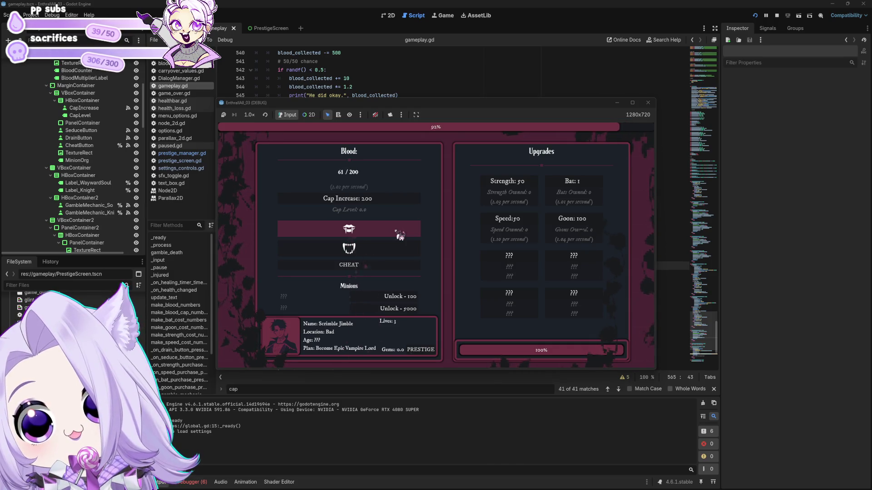
pyautogui.click(400, 236)
pyautogui.click(400, 235)
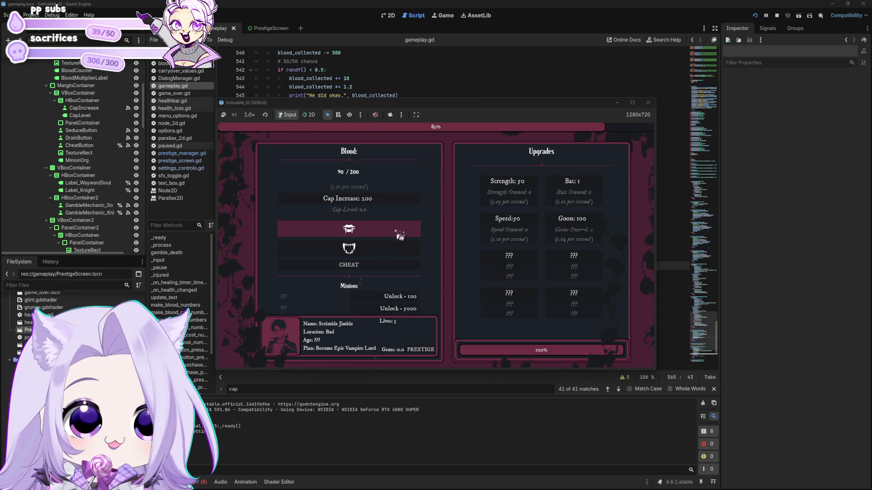
pyautogui.click(399, 235)
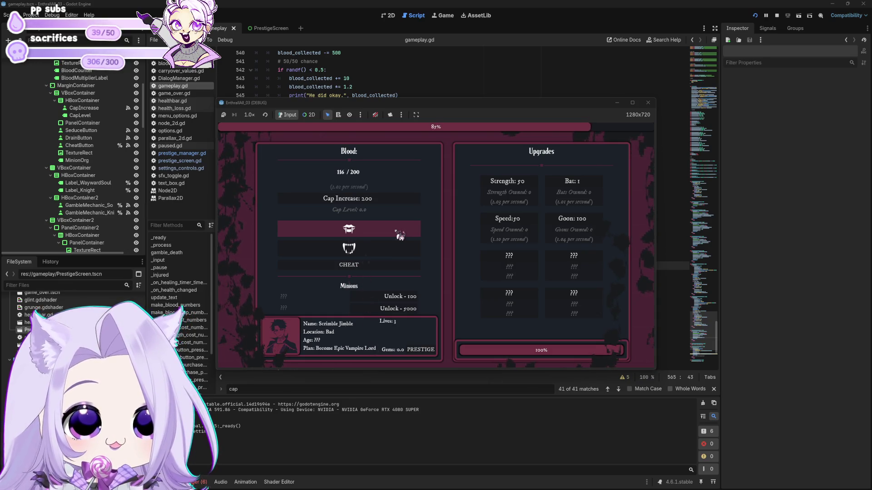
pyautogui.click(400, 235)
pyautogui.click(400, 236)
pyautogui.click(400, 235)
pyautogui.click(400, 235)
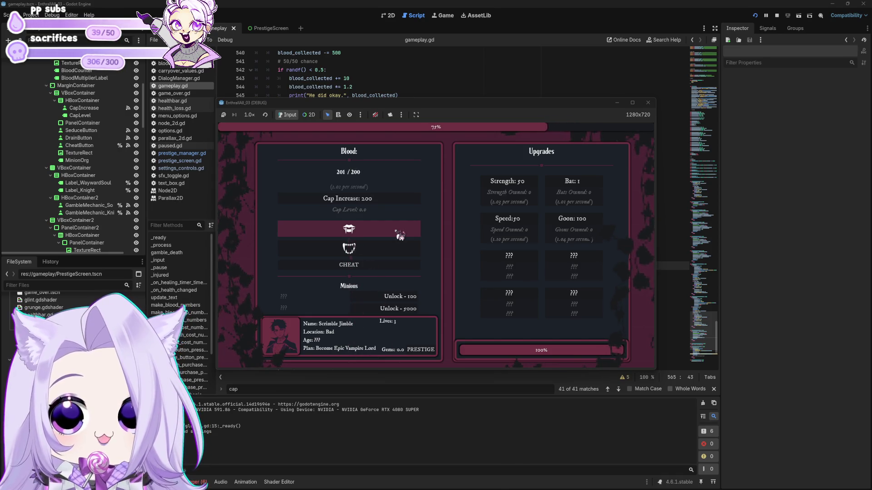
# Step: Buy the Cap Increase upgrade and several Bat minions, gathering blood in between
pyautogui.click(395, 204)
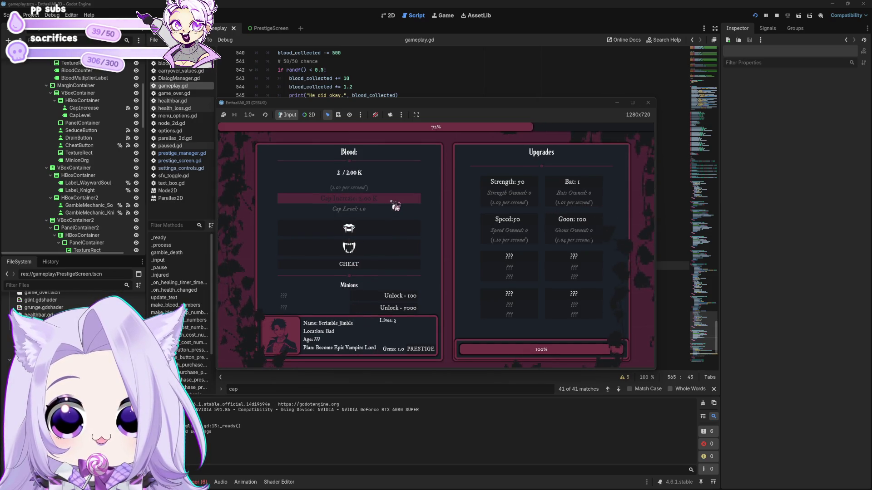
pyautogui.click(396, 232)
pyautogui.click(396, 232)
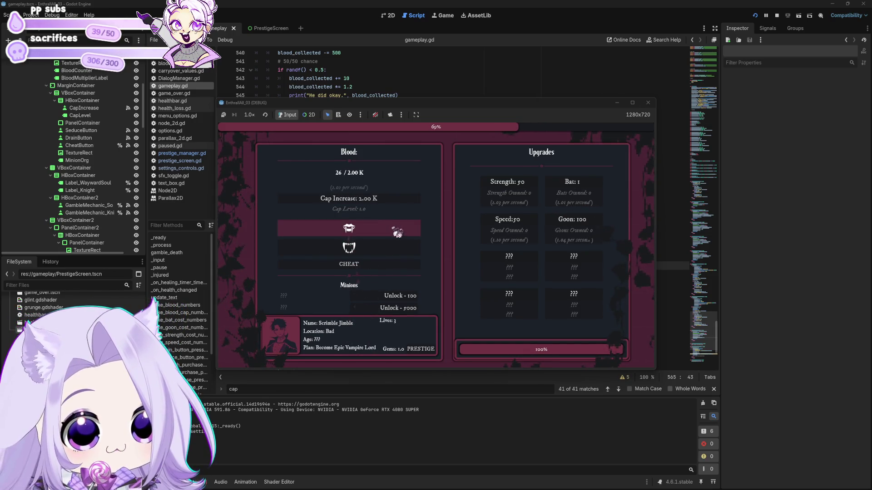
pyautogui.click(574, 188)
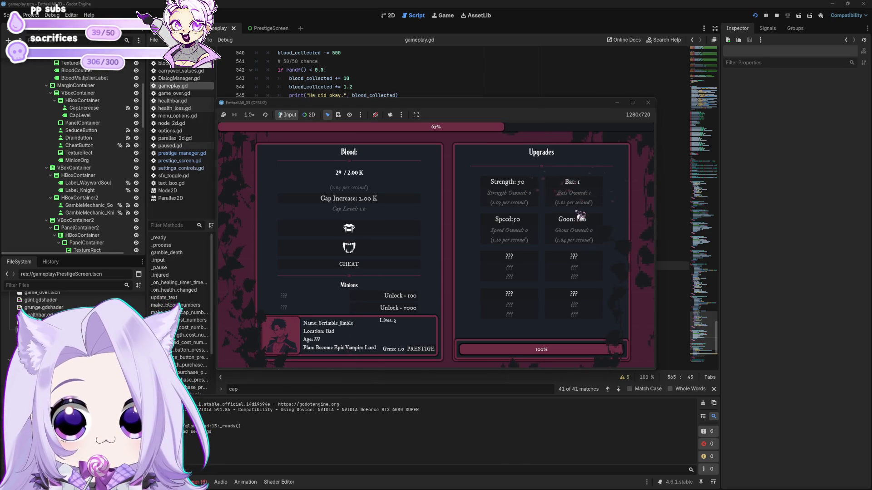
pyautogui.click(568, 185)
pyautogui.click(568, 186)
pyautogui.click(566, 184)
pyautogui.click(375, 236)
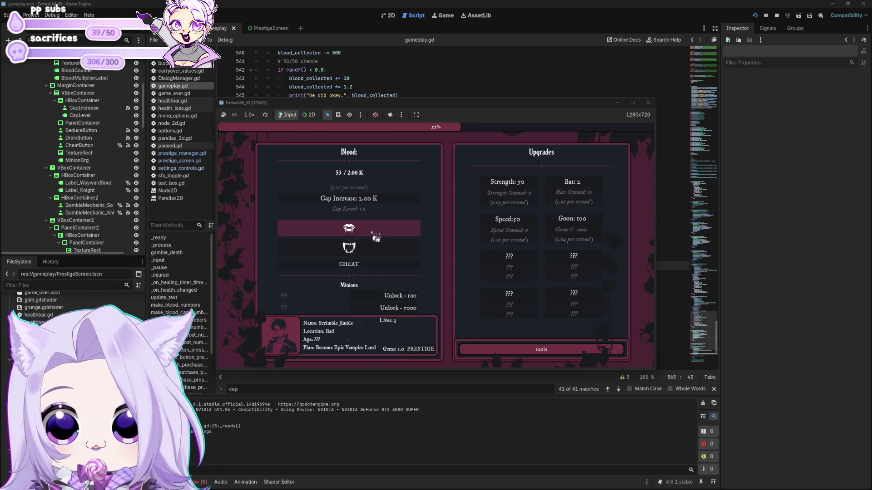
# Step: Buy a Speed upgrade and two more bats, then harvest more blood manually
pyautogui.click(376, 237)
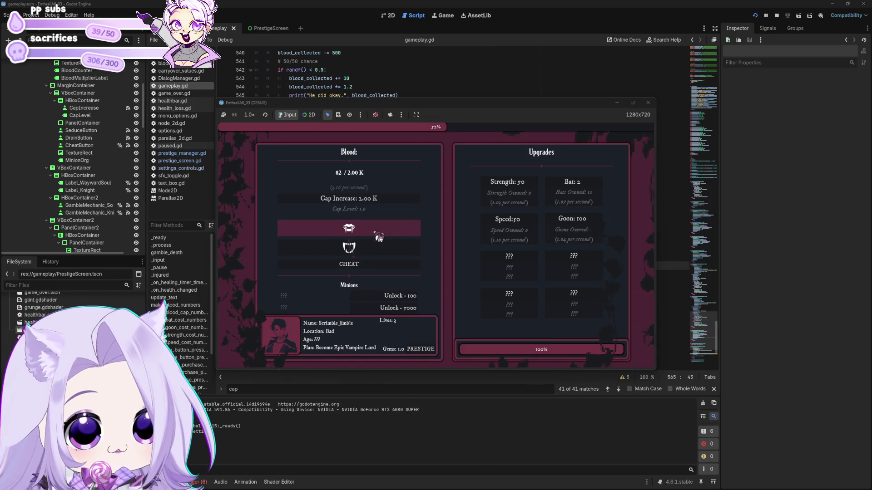
pyautogui.click(507, 225)
pyautogui.click(596, 193)
pyautogui.click(596, 190)
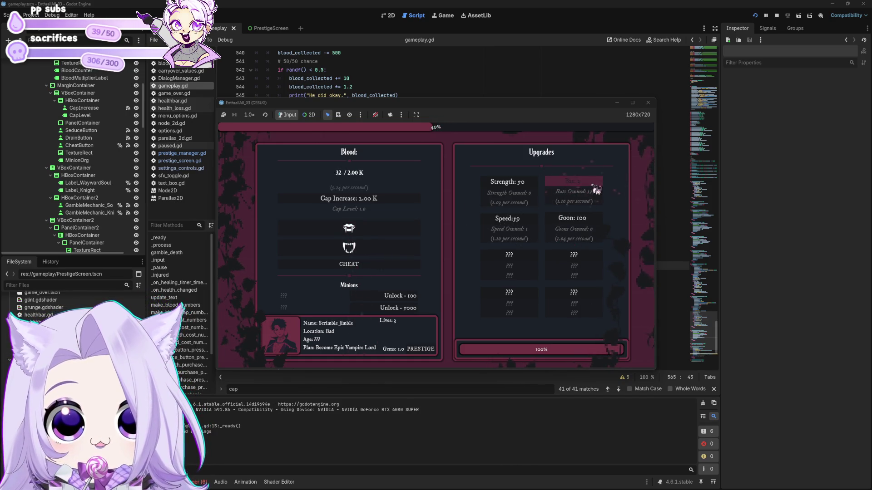
pyautogui.click(387, 229)
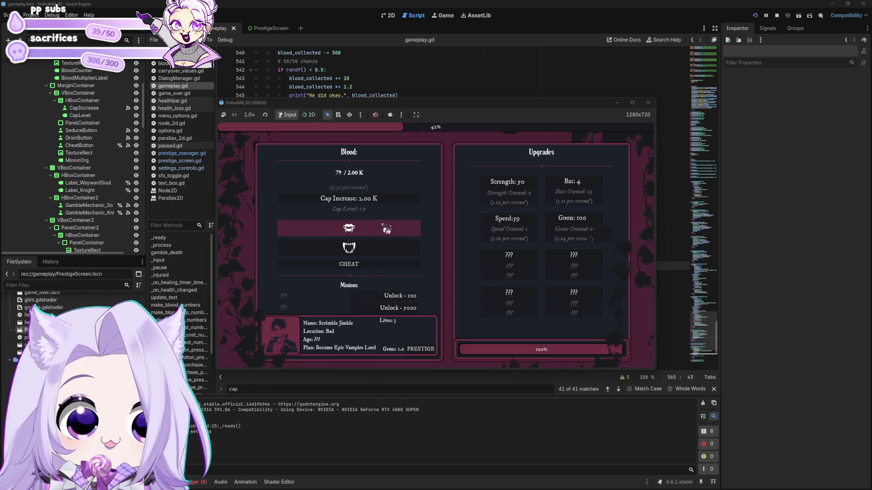
pyautogui.click(386, 229)
pyautogui.click(387, 229)
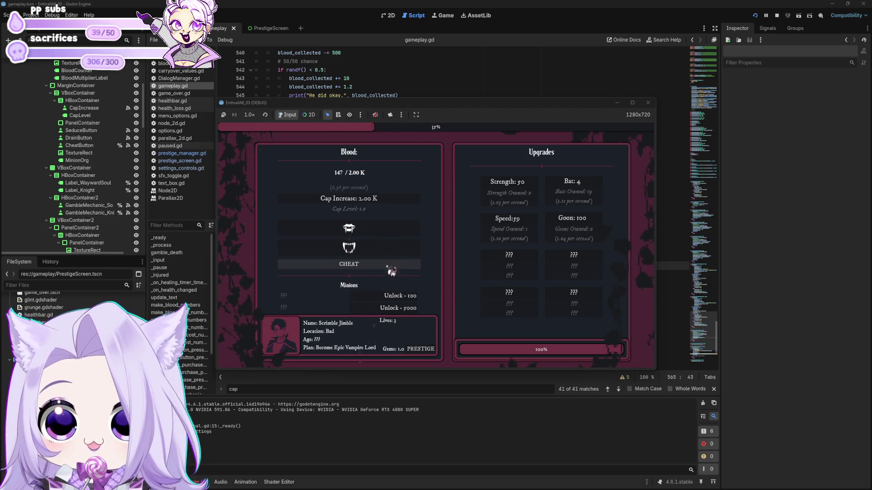
# Step: Unlock the Wayward Soul minion for 100 blood and buy three more bats
pyautogui.click(404, 298)
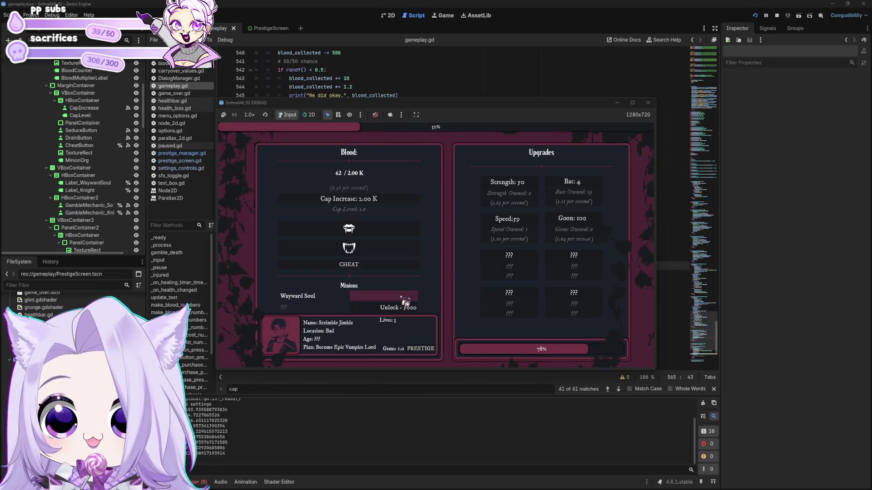
pyautogui.click(408, 300)
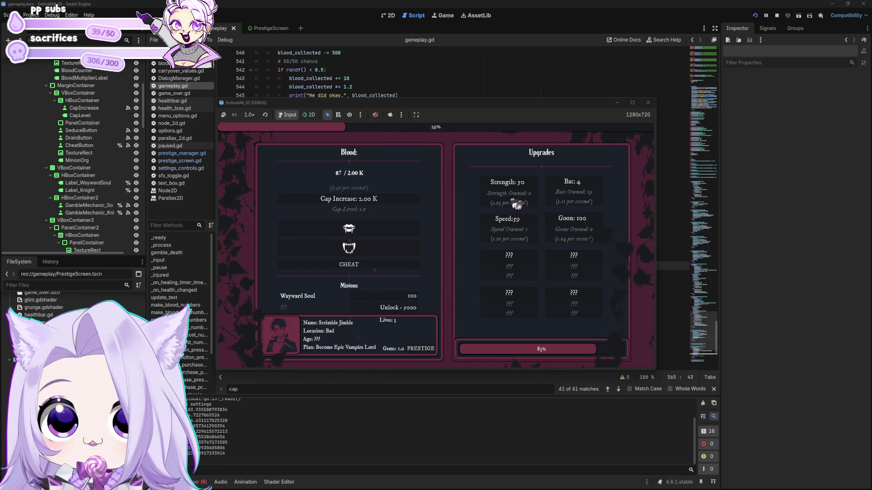
pyautogui.click(554, 185)
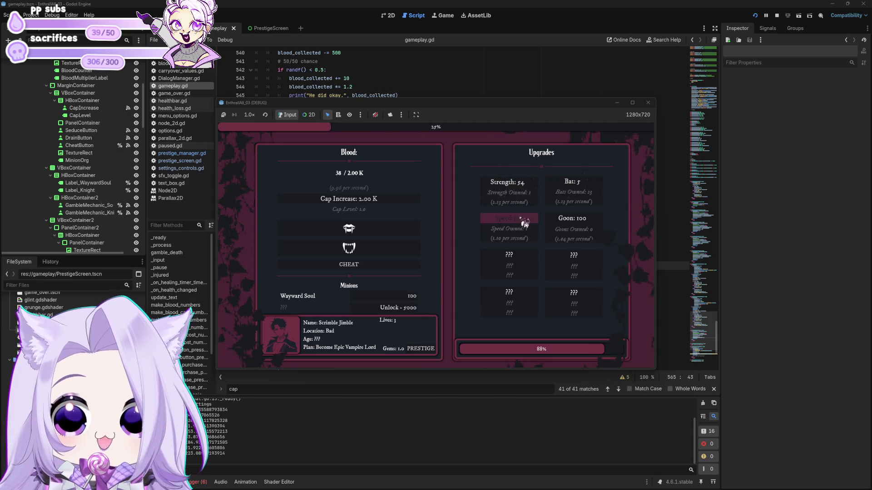
pyautogui.click(595, 190)
pyautogui.click(595, 190)
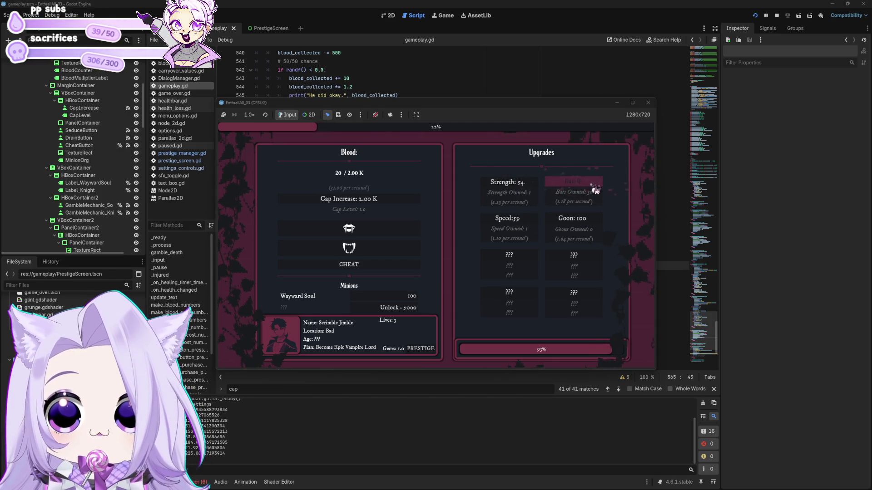
# Step: Buy four Strength upgrades and another bat, then gamble blood with the Wayward Soul
pyautogui.click(508, 199)
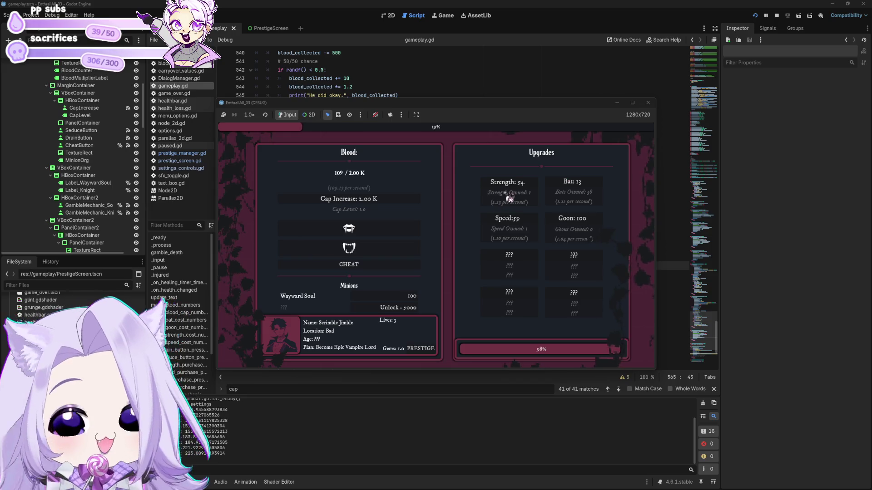
pyautogui.click(512, 192)
pyautogui.click(515, 193)
pyautogui.click(516, 222)
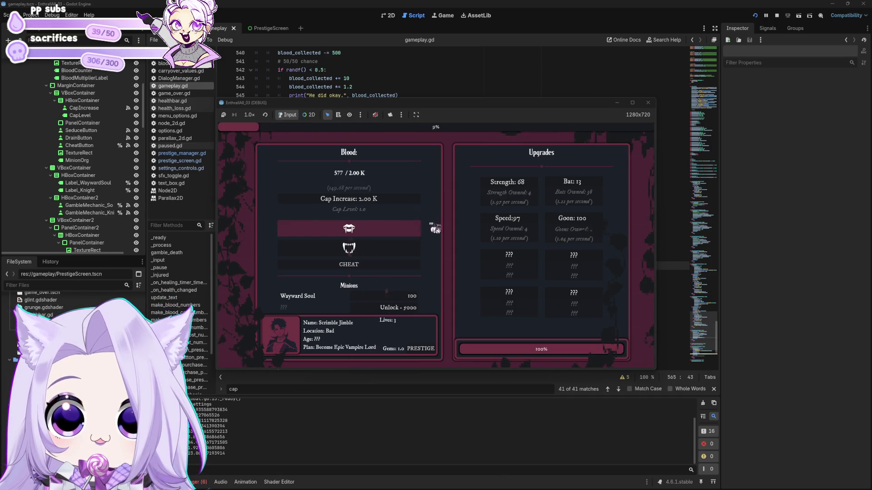
pyautogui.click(574, 198)
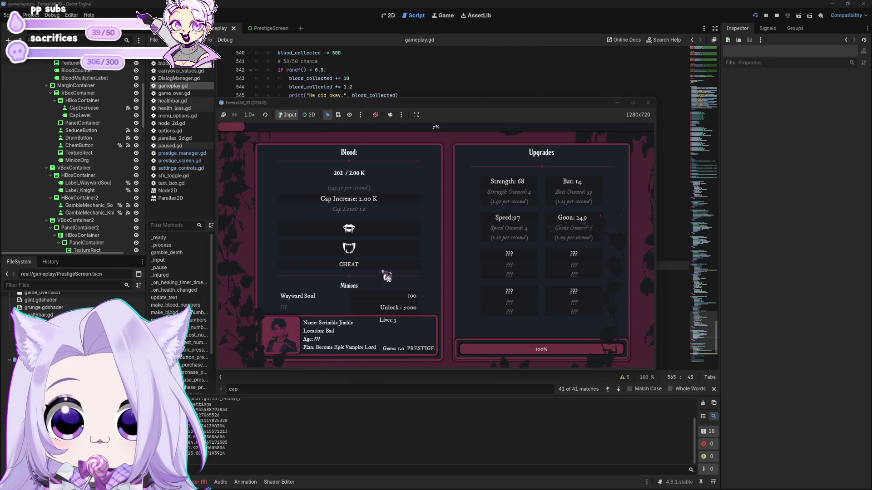
pyautogui.click(402, 298)
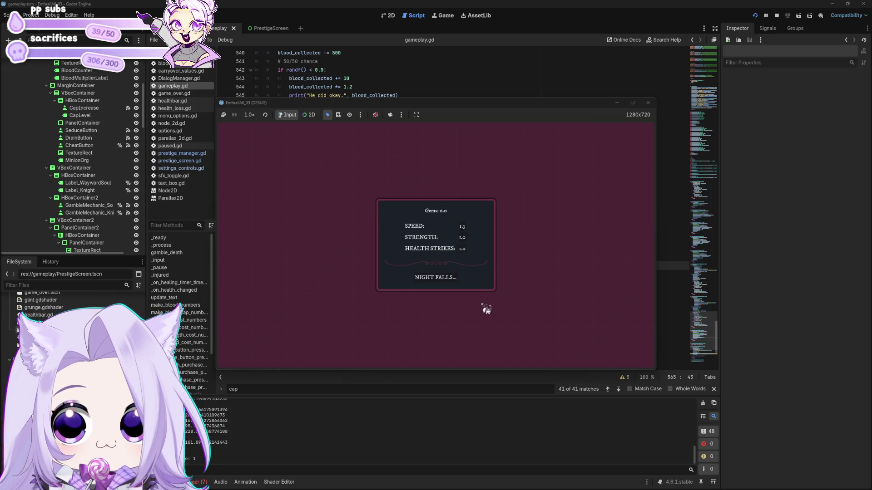
# Step: Begin the next night from the Gems panel and harvest blood by hand up to 108 of 200
pyautogui.click(444, 280)
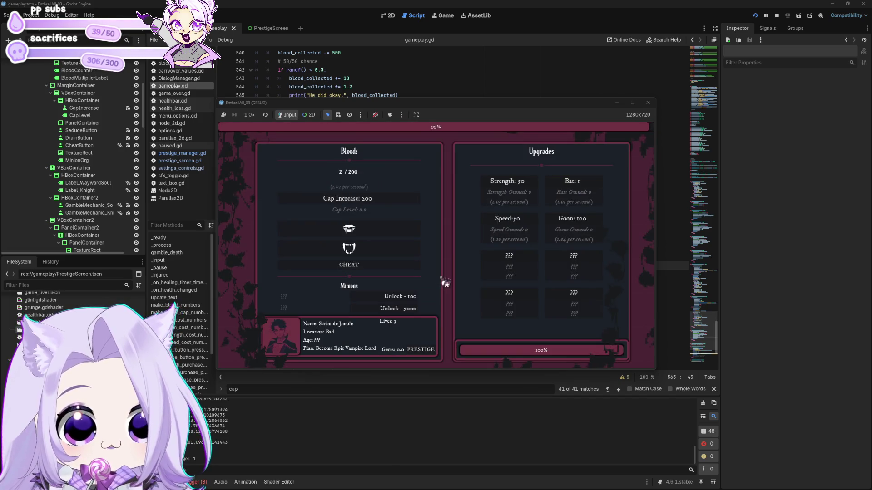
pyautogui.click(389, 233)
pyautogui.click(389, 233)
pyautogui.click(390, 232)
pyautogui.click(391, 232)
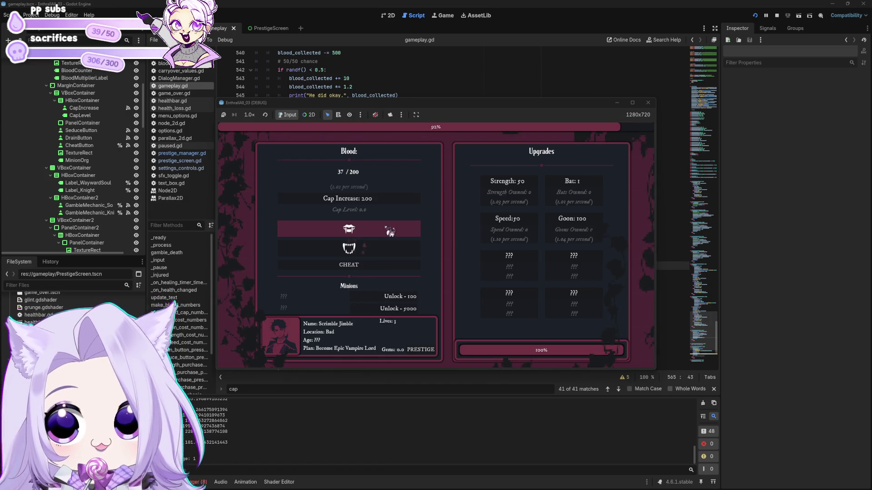
pyautogui.click(390, 232)
pyautogui.click(389, 232)
pyautogui.click(371, 233)
pyautogui.click(372, 234)
pyautogui.click(372, 235)
pyautogui.click(372, 234)
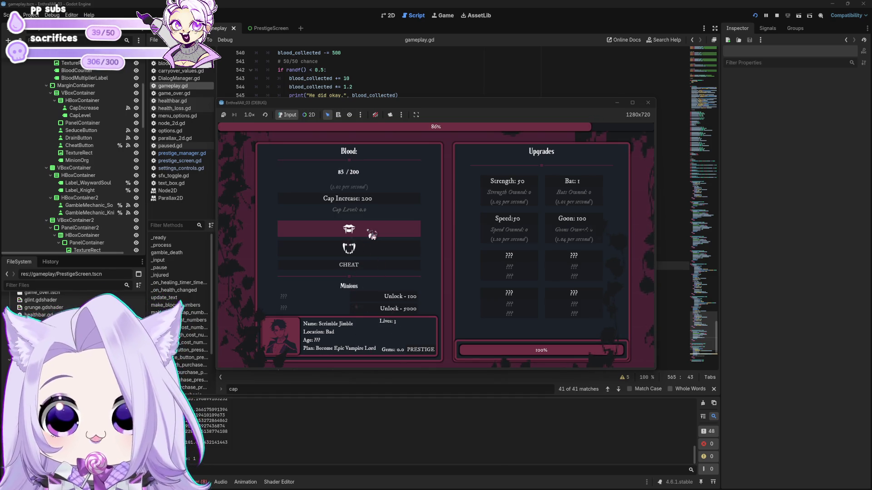
pyautogui.click(372, 235)
pyautogui.click(372, 234)
pyautogui.click(372, 235)
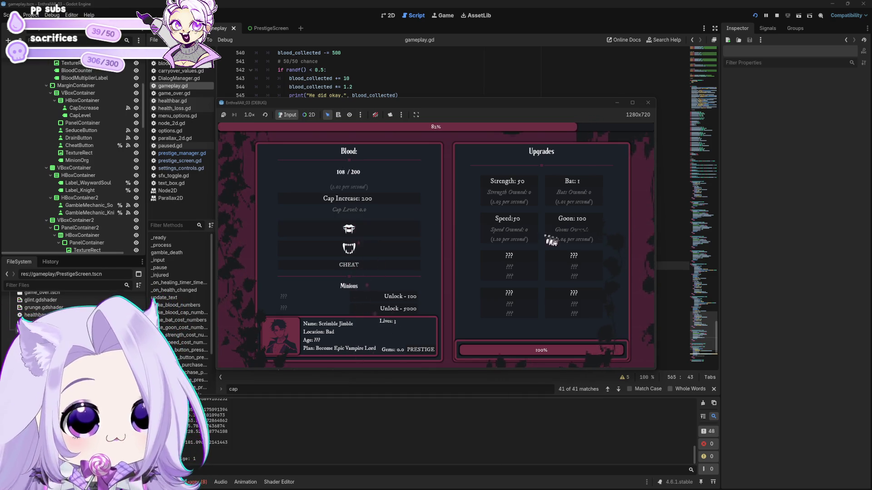
# Step: Stop the running game and scroll gameplay.gd to the _on_gamble_mechanic_soul_pressed handler
pyautogui.click(654, 103)
pyautogui.click(467, 257)
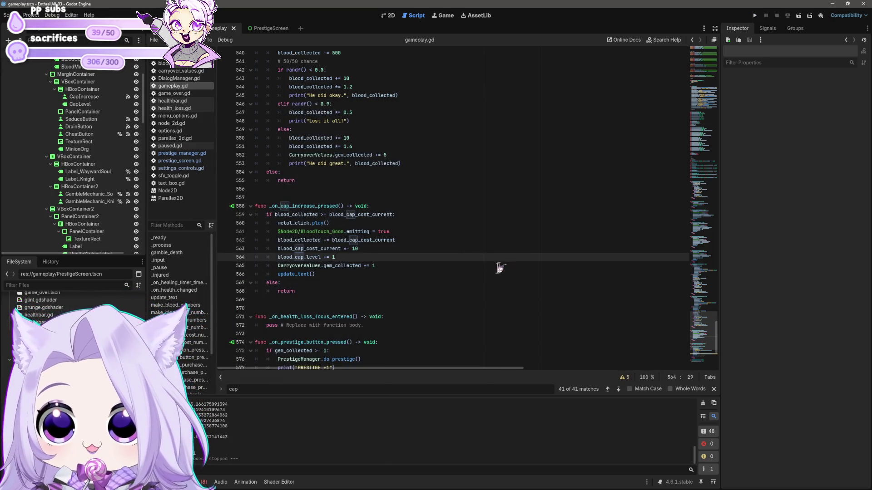
pyautogui.scroll(-5, 463, 213)
pyautogui.scroll(17, 429, 196)
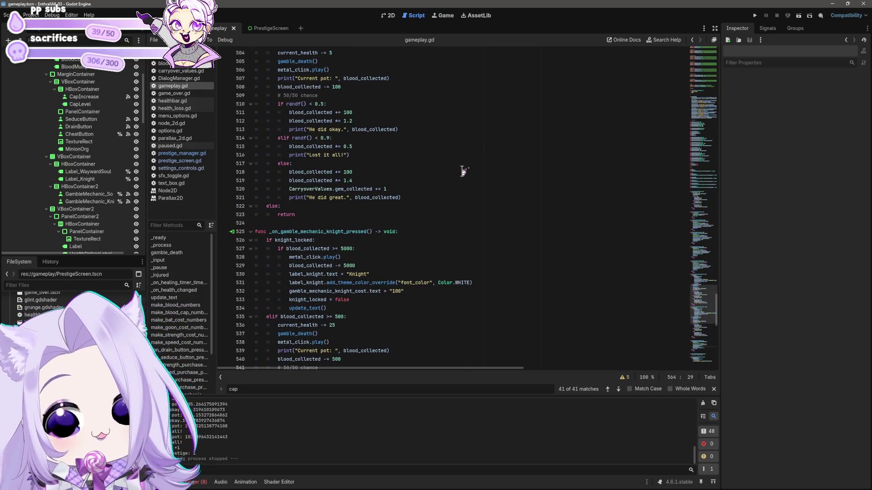
pyautogui.scroll(-4, 468, 229)
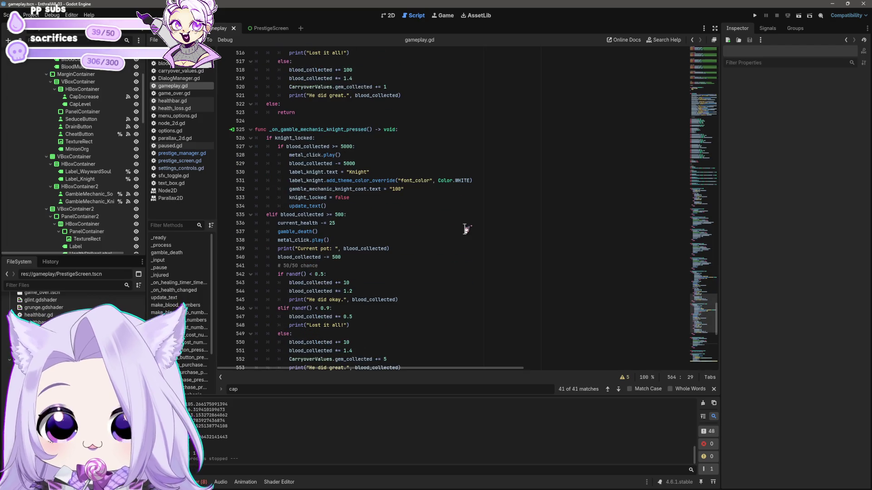
pyautogui.click(397, 248)
pyautogui.scroll(11, 406, 250)
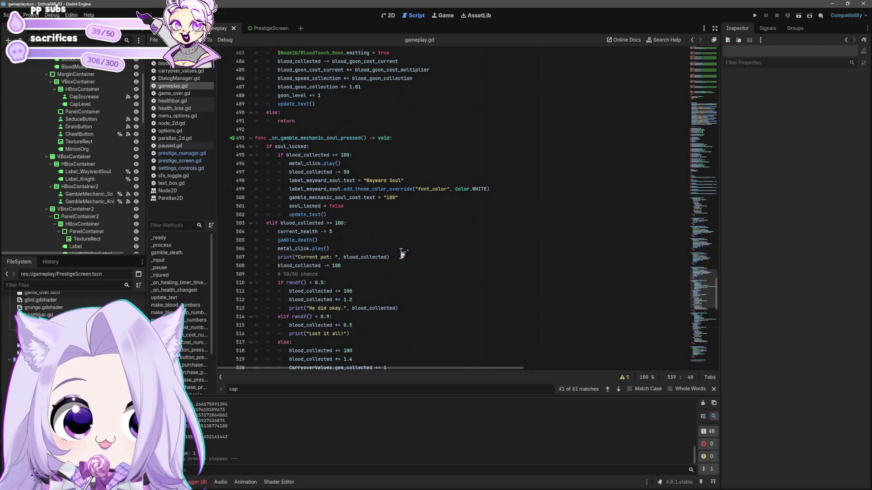
pyautogui.click(366, 258)
pyautogui.scroll(-2, 388, 254)
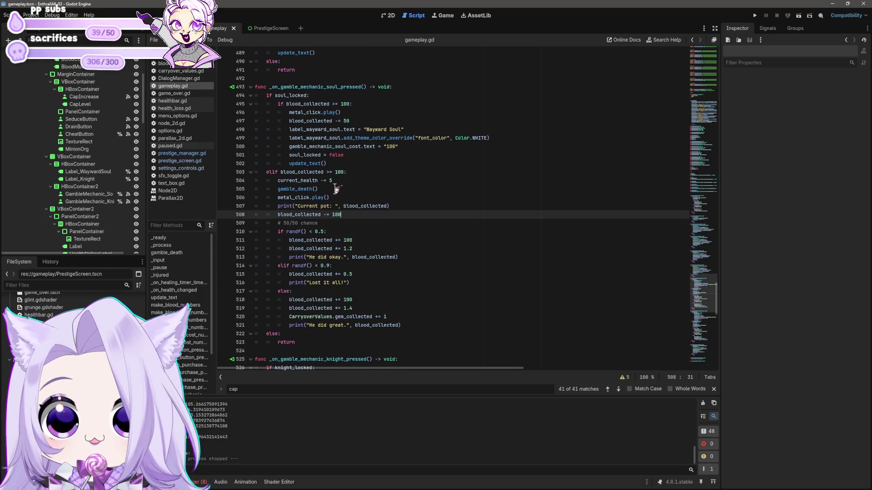
# Step: Retype line 504's health cost as 5, then step through the soul gamble's condition lines
pyautogui.click(332, 181)
pyautogui.press('BackSpace')
pyautogui.write('5')
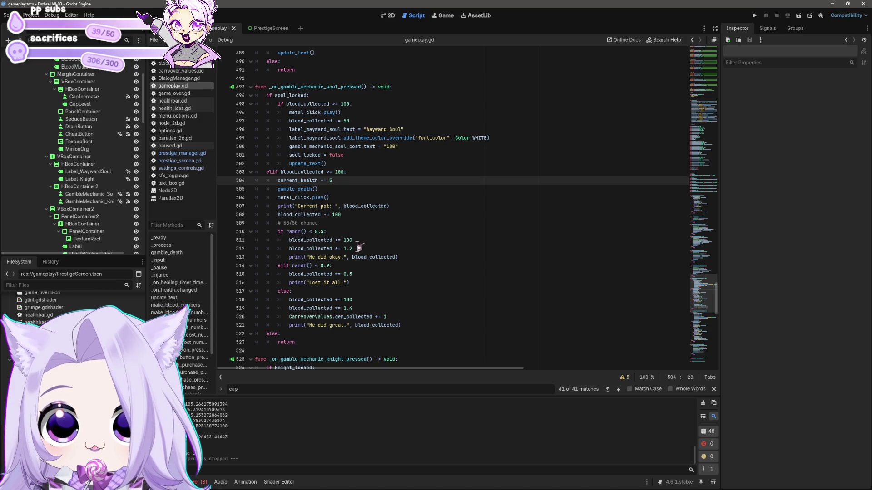
pyautogui.click(303, 232)
pyautogui.click(342, 229)
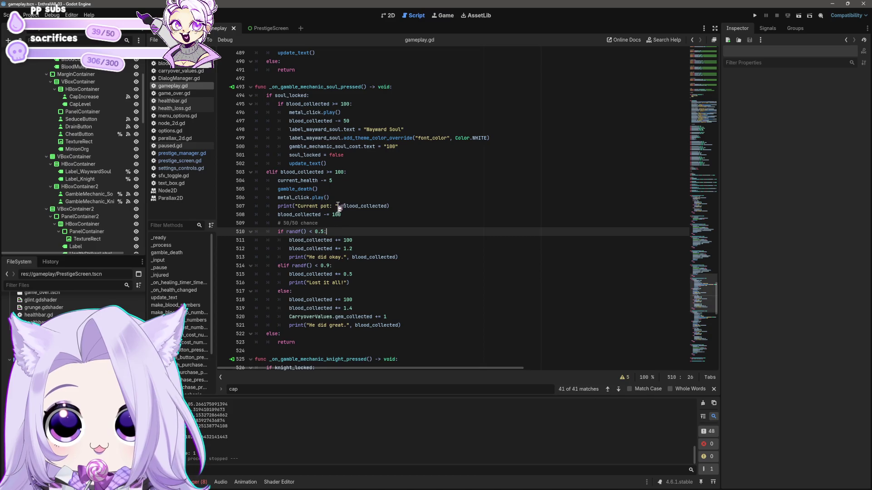
pyautogui.click(347, 174)
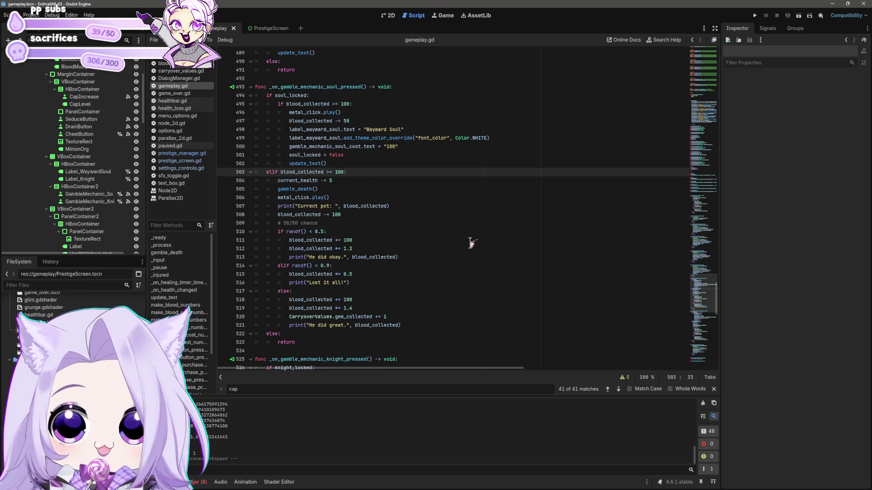
pyautogui.press('Down')
pyautogui.press('Down')
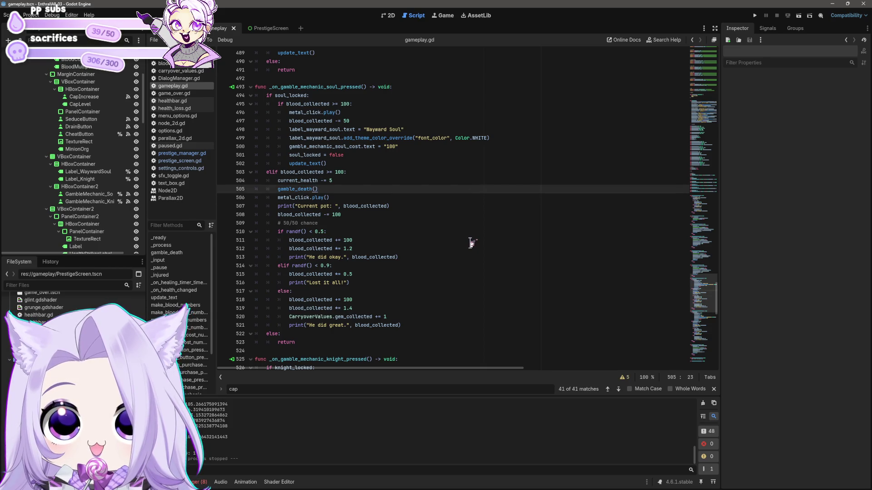
pyautogui.press('Down')
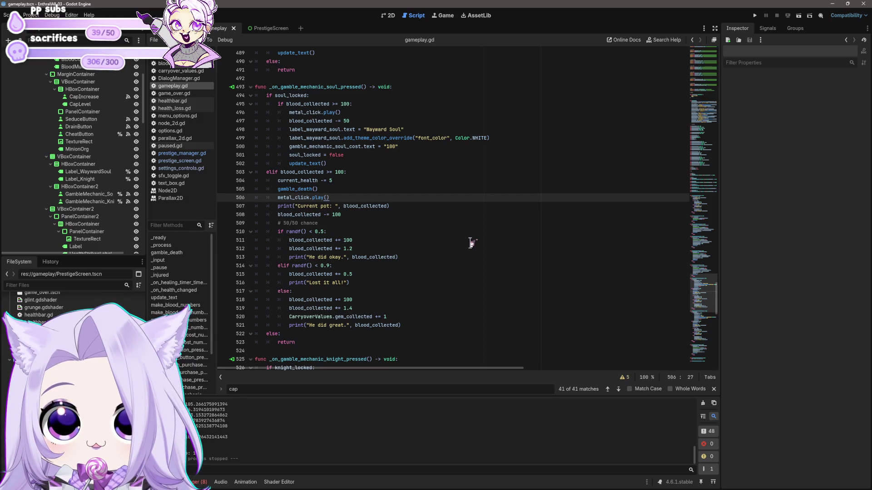
pyautogui.press('Down')
pyautogui.press('Down')
pyautogui.press('Down')
pyautogui.press('Down')
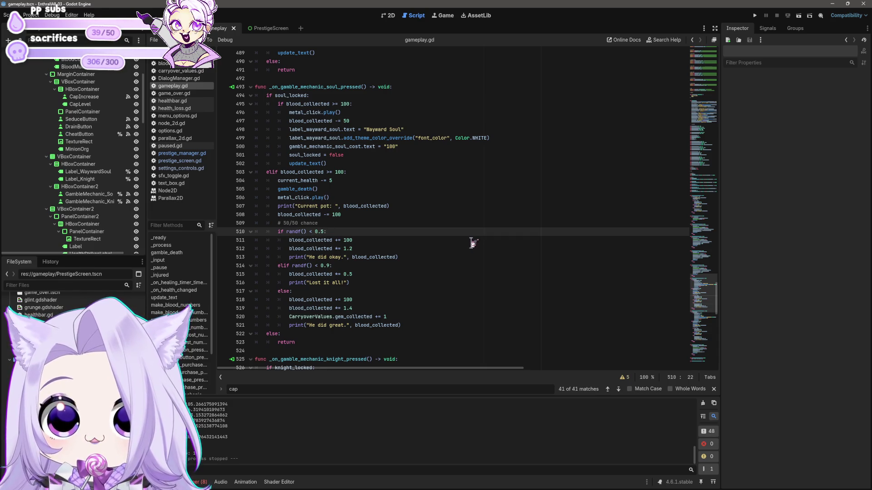
# Step: Type gamble_mechanic_soul_level followed by a *= operator into the chance check line
pyautogui.write('gmble_')
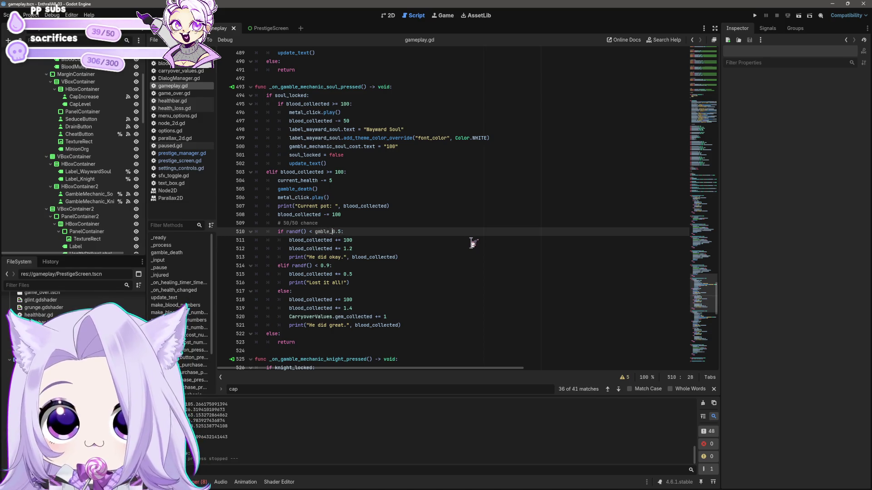
pyautogui.press('BackSpace')
pyautogui.press('BackSpace')
pyautogui.press('BackSpace')
pyautogui.write('amble_mecha')
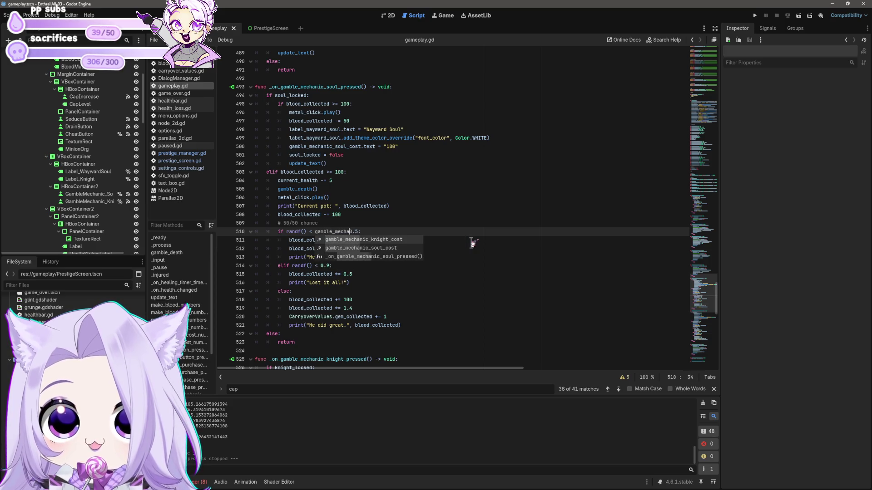
pyautogui.write('nic_soul_')
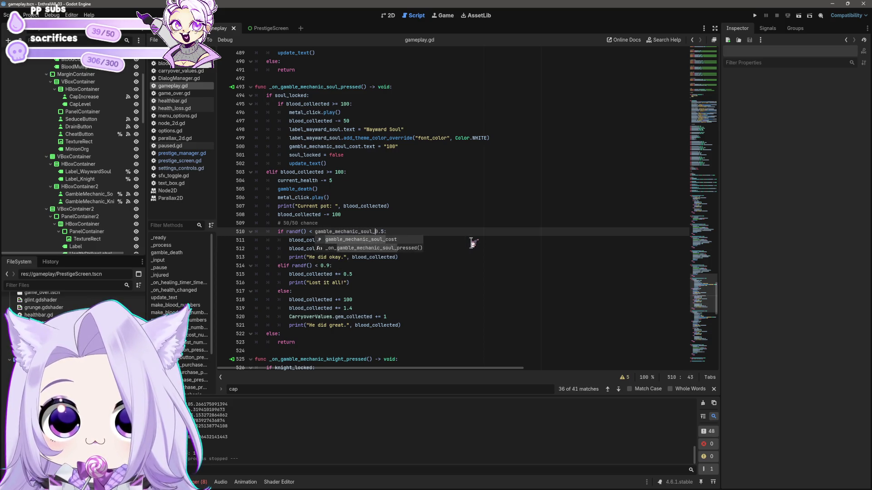
pyautogui.write('level')
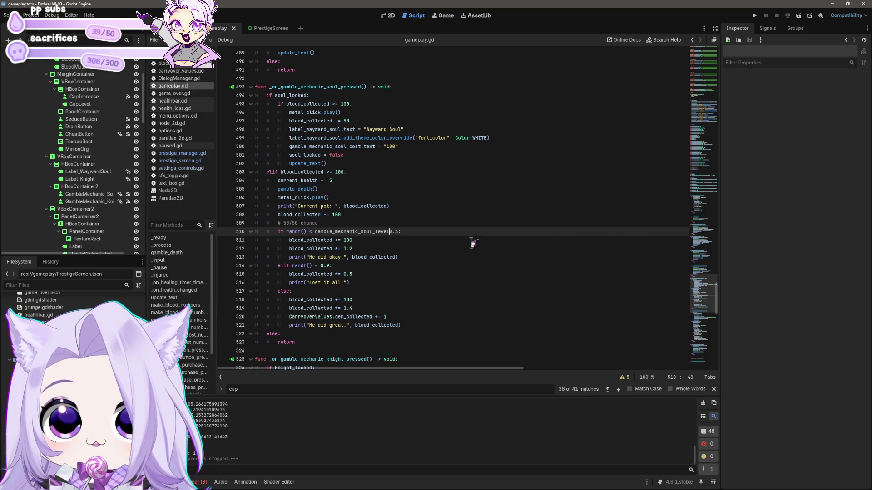
pyautogui.press('End')
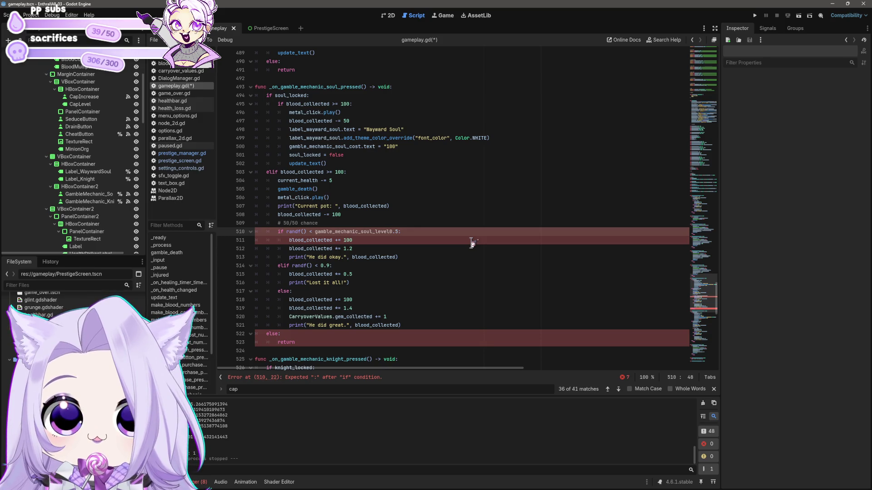
pyautogui.write('*=')
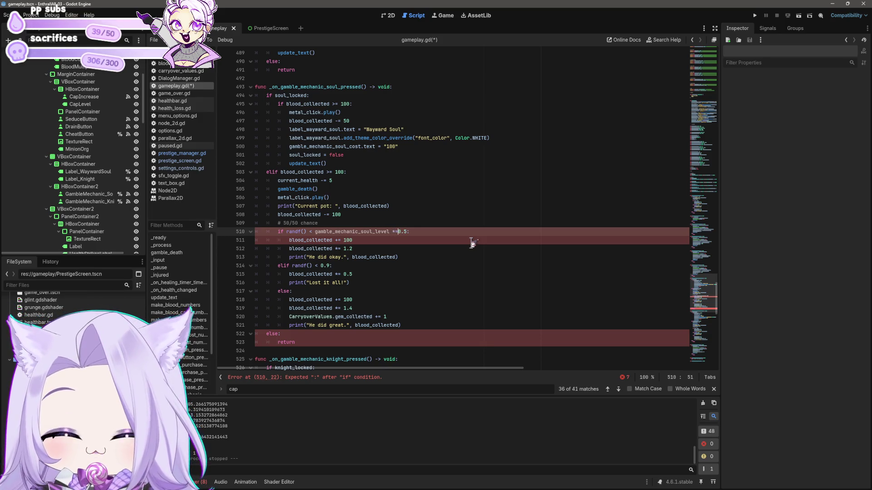
# Step: Remove gamble_mechanic_soul_level from line 510 so the check reads if randf() < 0.5:
pyautogui.click(358, 274)
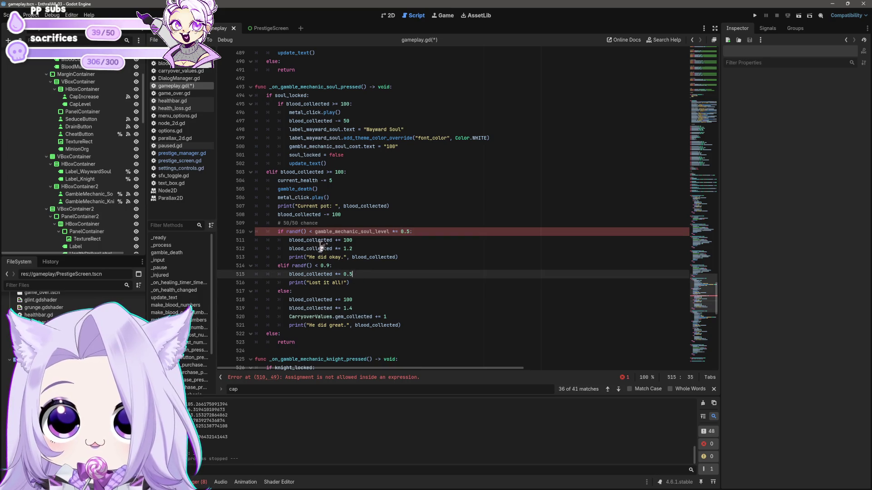
pyautogui.moveTo(315, 231); pyautogui.dragTo(385, 233)
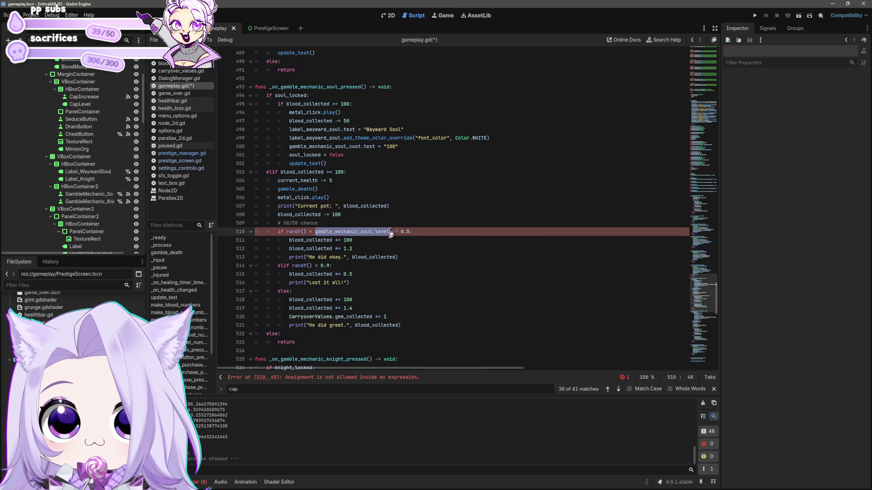
pyautogui.click(477, 240)
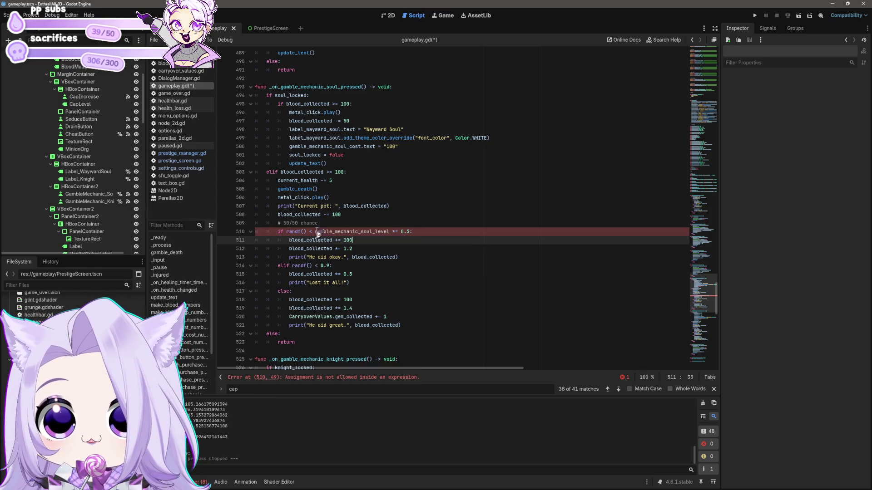
pyautogui.moveTo(316, 232); pyautogui.dragTo(392, 231)
pyautogui.hotkey('ctrl', 'z')
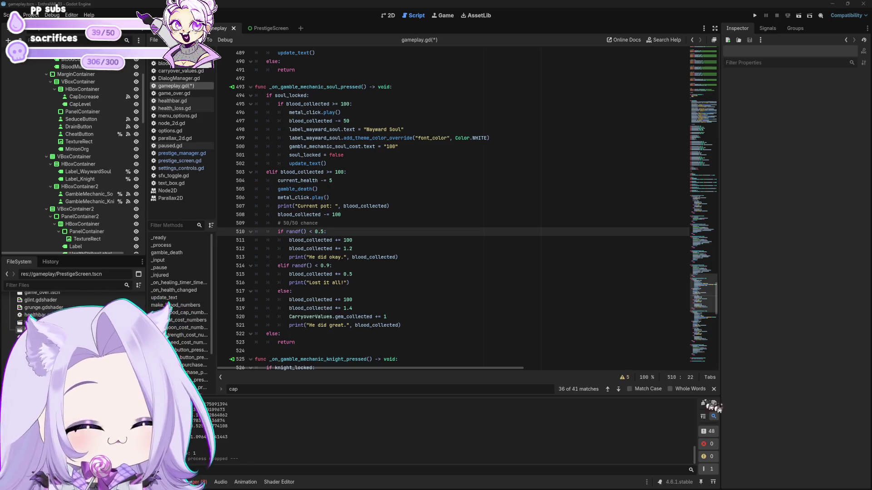
pyautogui.click(452, 335)
pyautogui.click(446, 309)
# Step: Save gameplay.gd, run the game briefly and close it, then return to lines 510–511
pyautogui.hotkey('ctrl', 's')
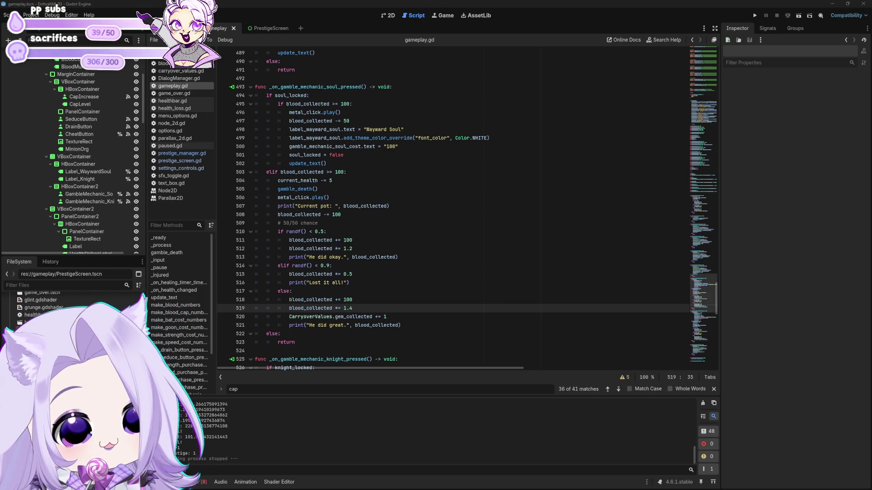
pyautogui.click(754, 15)
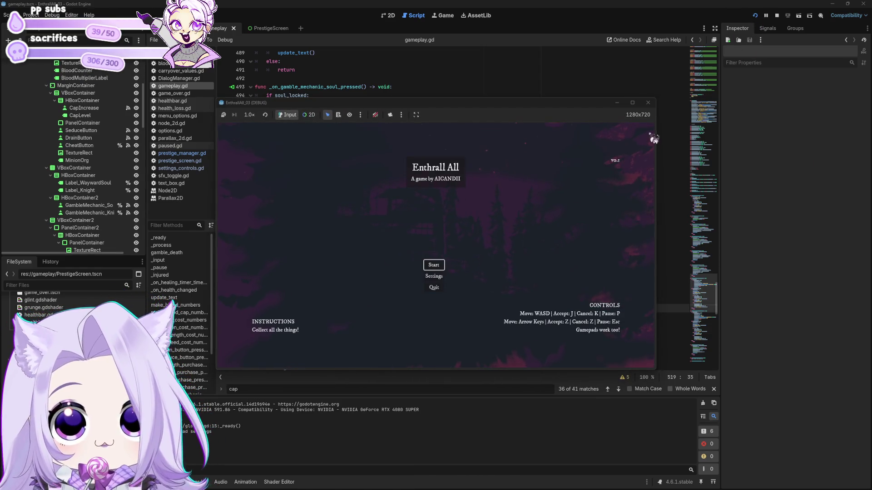
pyautogui.click(649, 102)
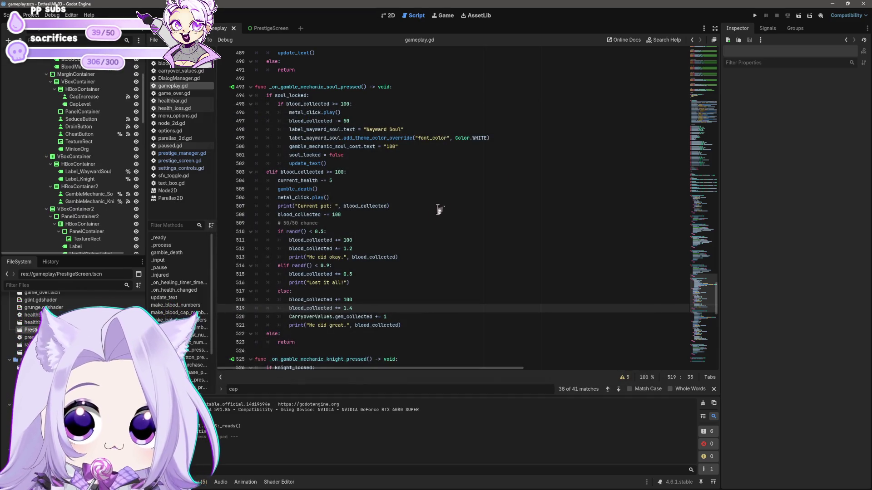
pyautogui.click(376, 257)
pyautogui.click(384, 241)
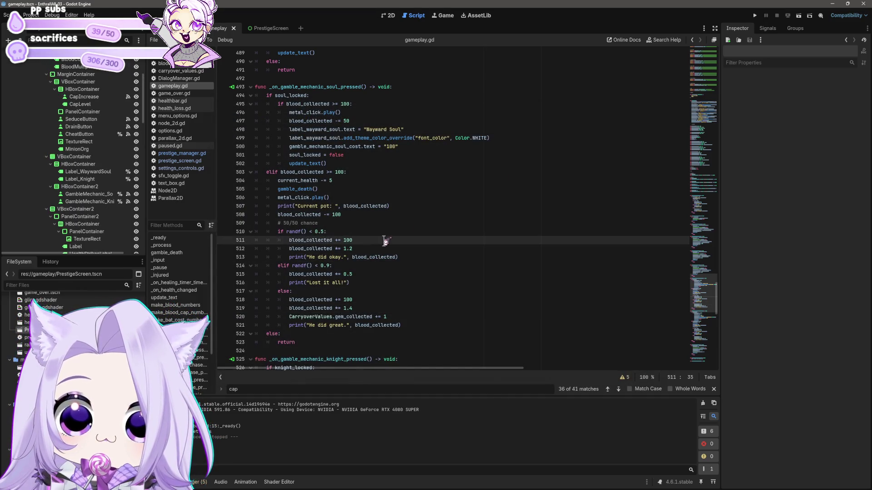
pyautogui.click(340, 232)
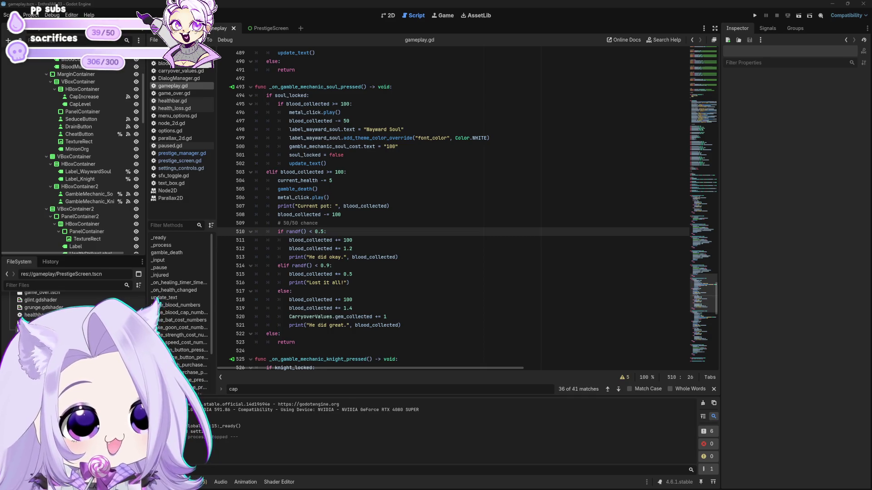
pyautogui.click(467, 214)
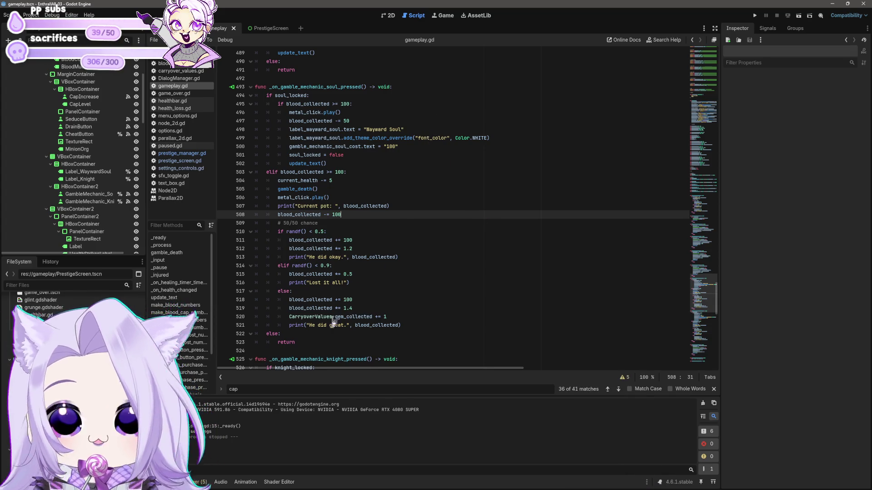
pyautogui.click(314, 343)
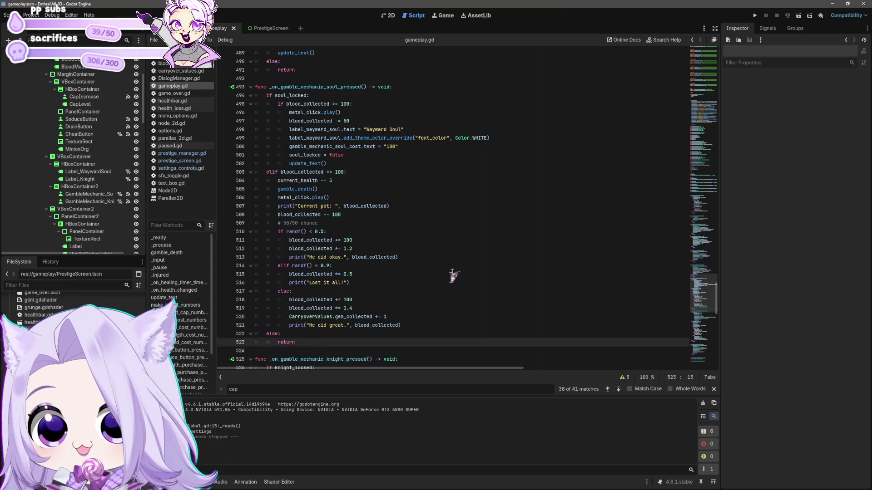
pyautogui.click(350, 317)
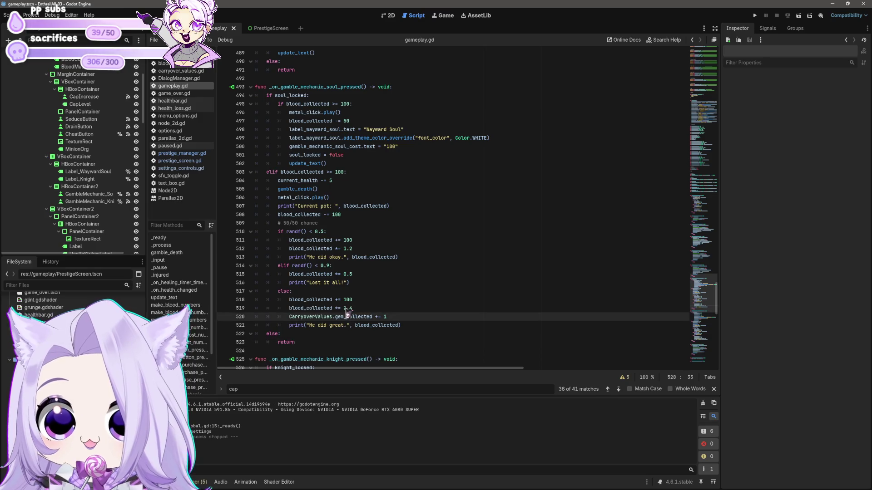
pyautogui.click(381, 325)
pyautogui.click(405, 326)
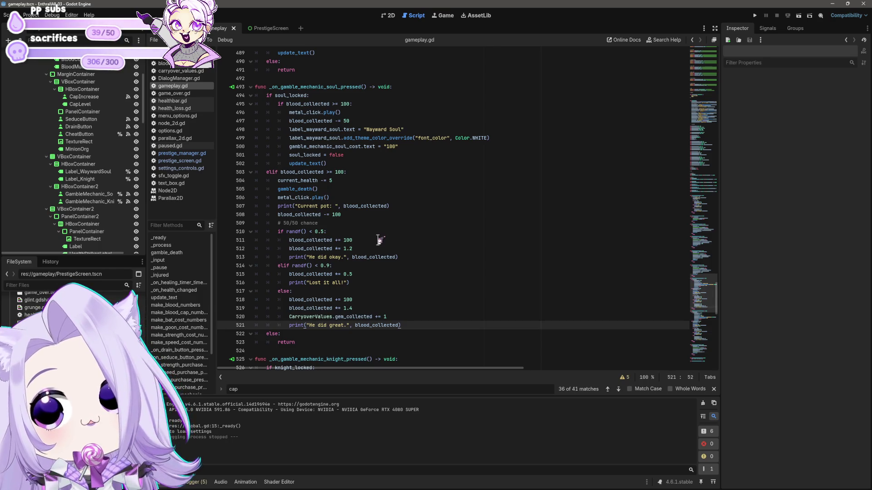
pyautogui.moveTo(411, 326)
pyautogui.mouseDown()
pyautogui.moveTo(222, 240)
pyautogui.moveTo(225, 172)
pyautogui.mouseUp()
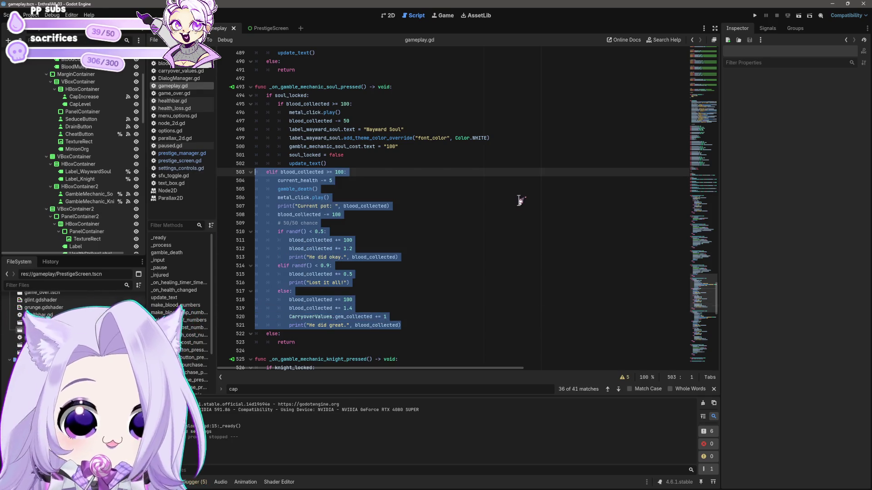
pyautogui.hotkey('ctrl', 'c')
pyautogui.press('Left')
pyautogui.press('Return')
pyautogui.press('Up')
pyautogui.hotkey('ctrl', 'v')
pyautogui.press('Delete')
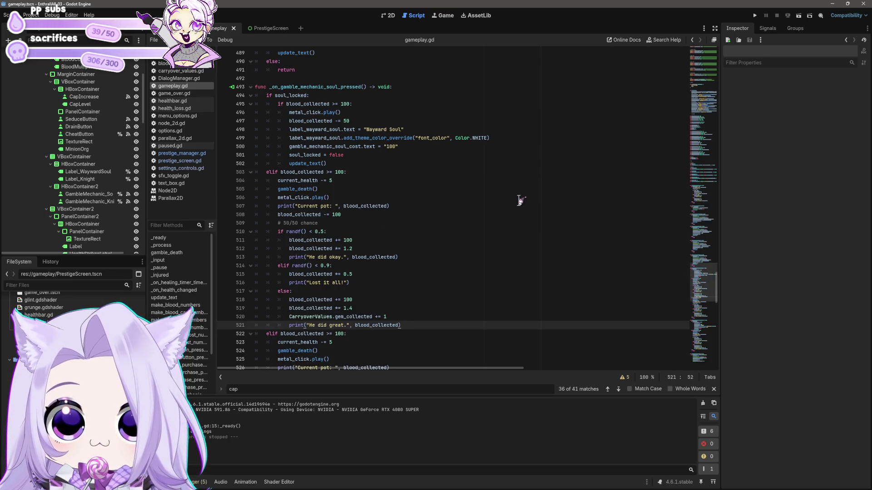
pyautogui.scroll(-4, 489, 177)
pyautogui.hotkey('ctrl', 'z')
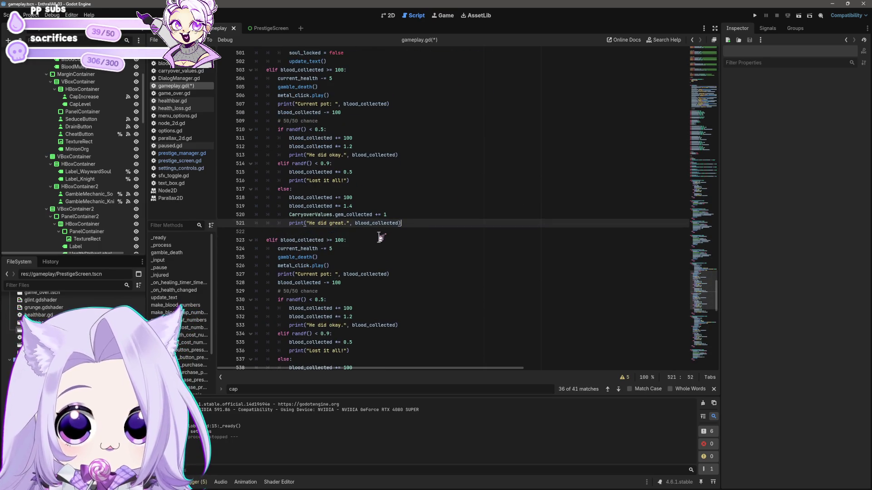
pyautogui.hotkey('ctrl', 'z')
pyautogui.scroll(3, 396, 241)
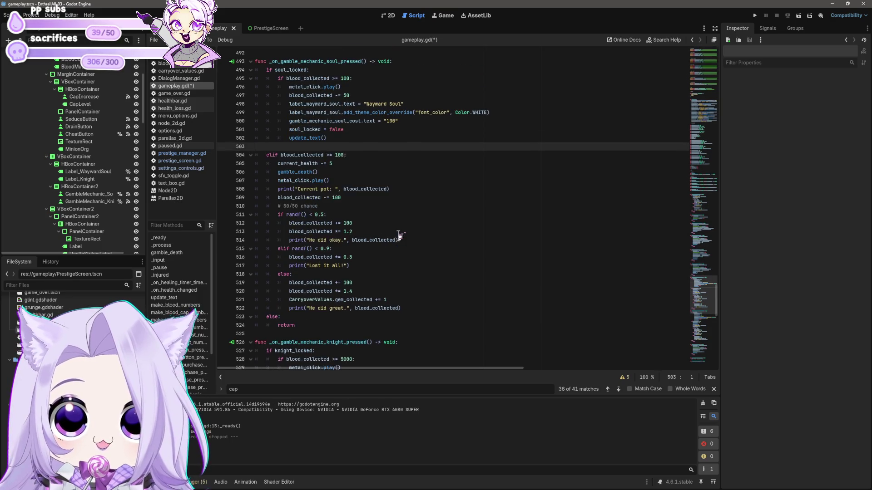
pyautogui.hotkey('ctrl', 'z')
pyautogui.write('an')
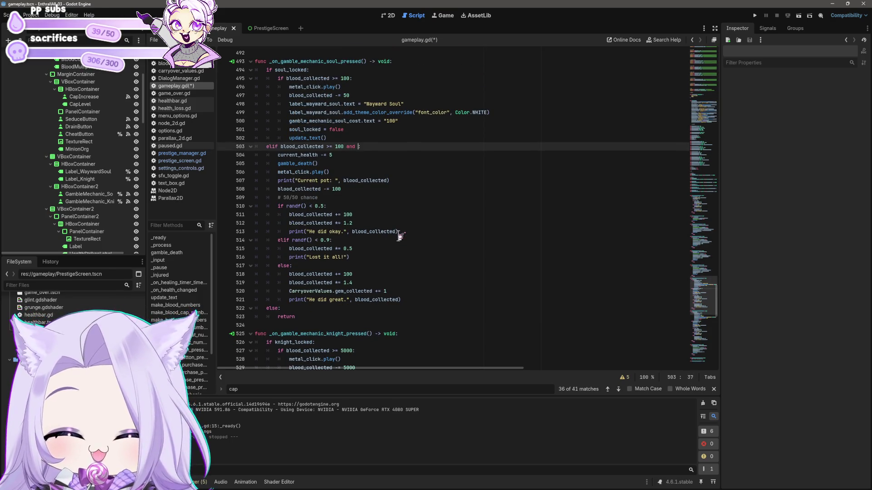
pyautogui.write('d ')
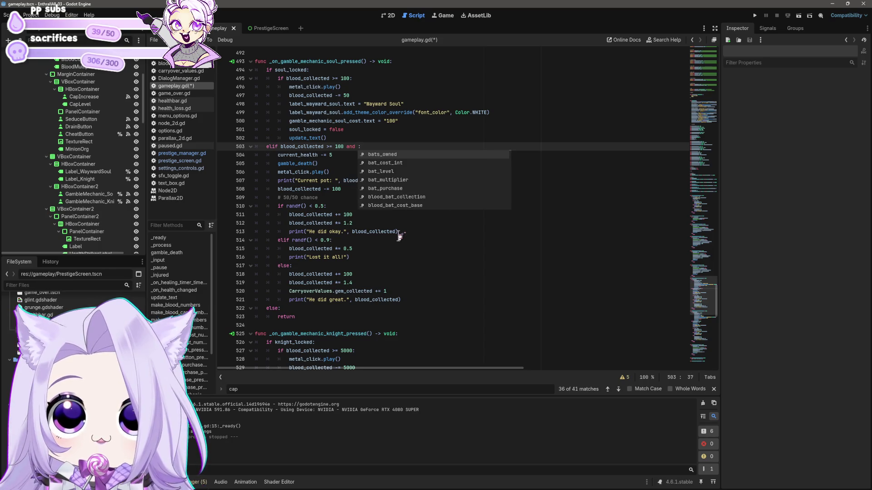
pyautogui.write('gamble_mechanic')
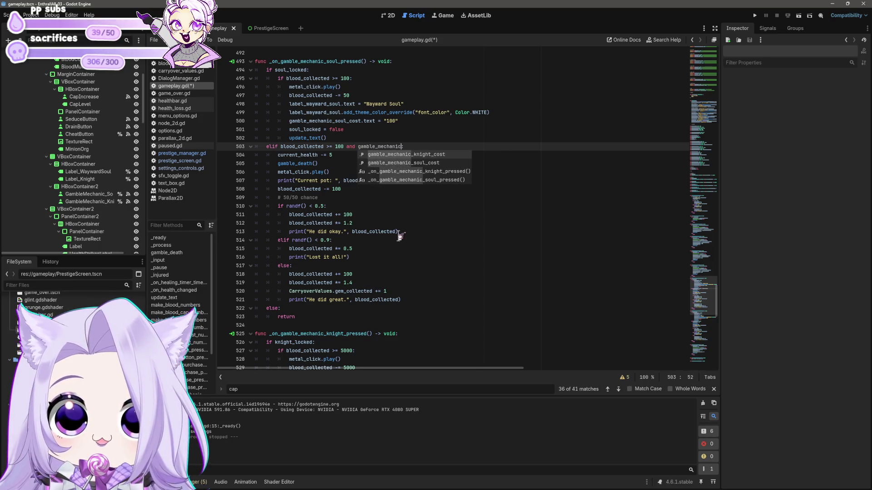
pyautogui.write('_soul_level ')
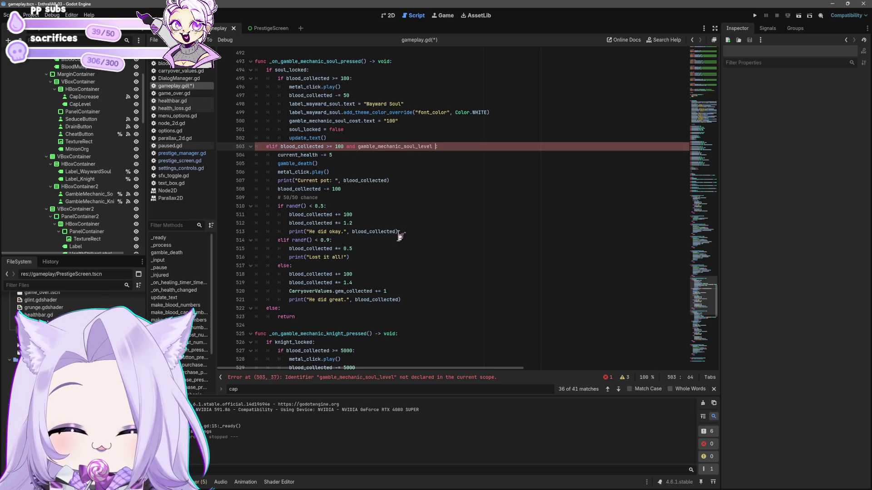
pyautogui.write('<= 0:')
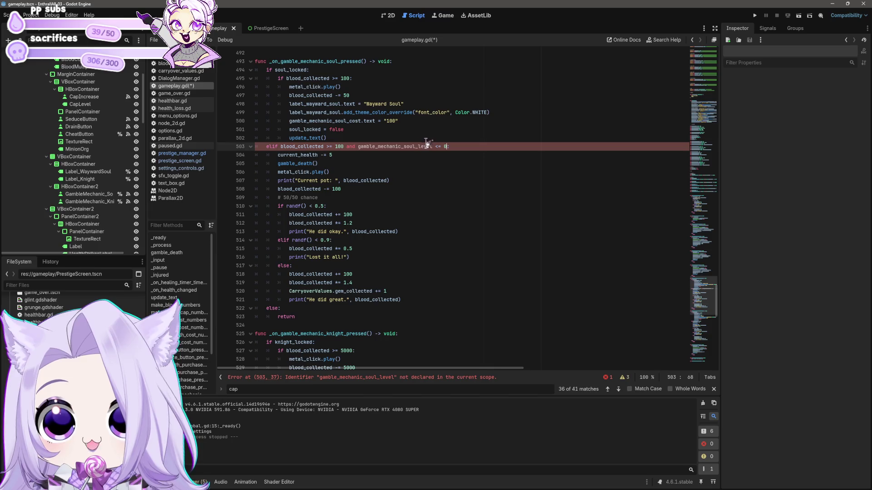
pyautogui.hotkey('ctrl', 'BackSpace')
pyautogui.hotkey('ctrl', 'BackSpace')
pyautogui.hotkey('ctrl', 'BackSpace')
pyautogui.press('BackSpace')
pyautogui.press('BackSpace')
pyautogui.press('BackSpace')
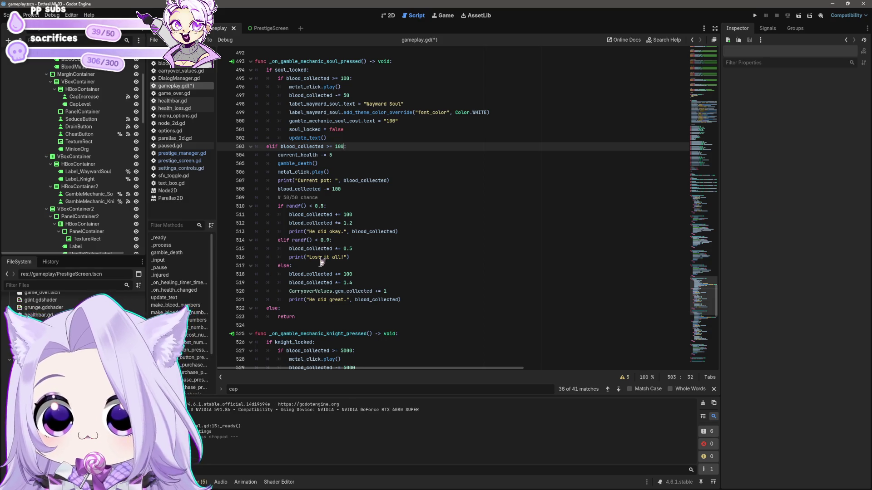
pyautogui.click(371, 257)
pyautogui.click(367, 283)
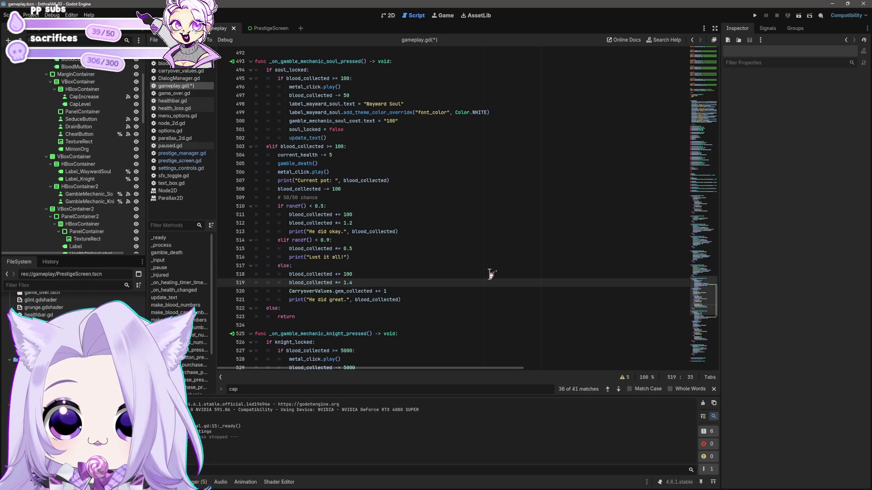
pyautogui.click(366, 248)
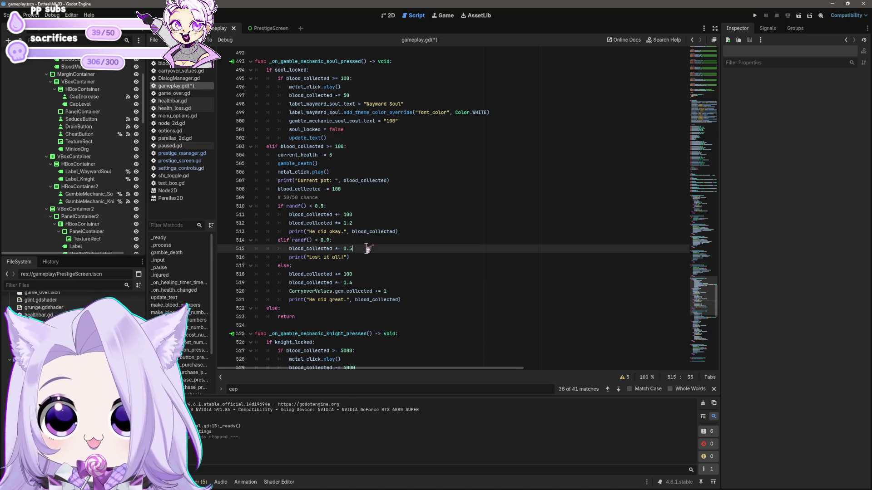
pyautogui.click(356, 207)
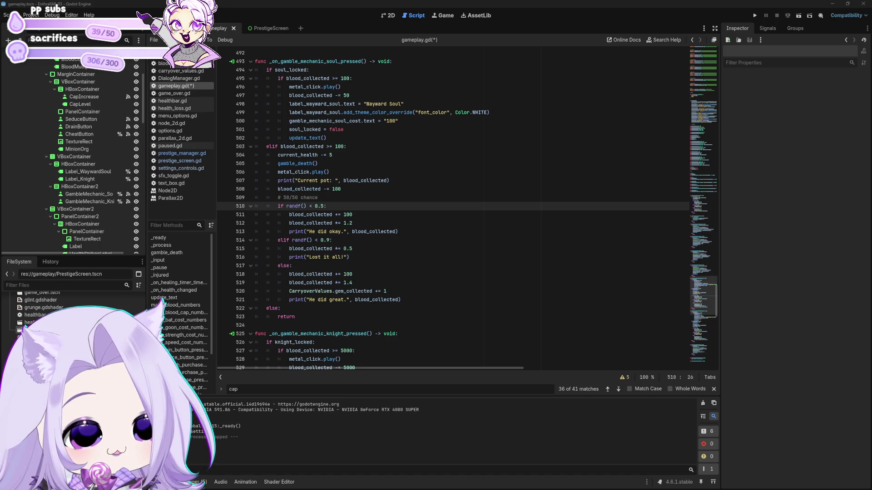
pyautogui.click(400, 232)
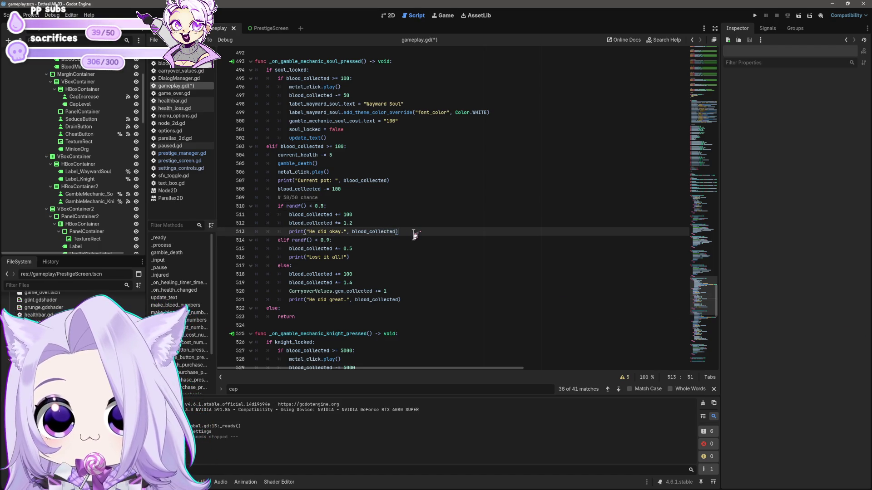
pyautogui.press('Return')
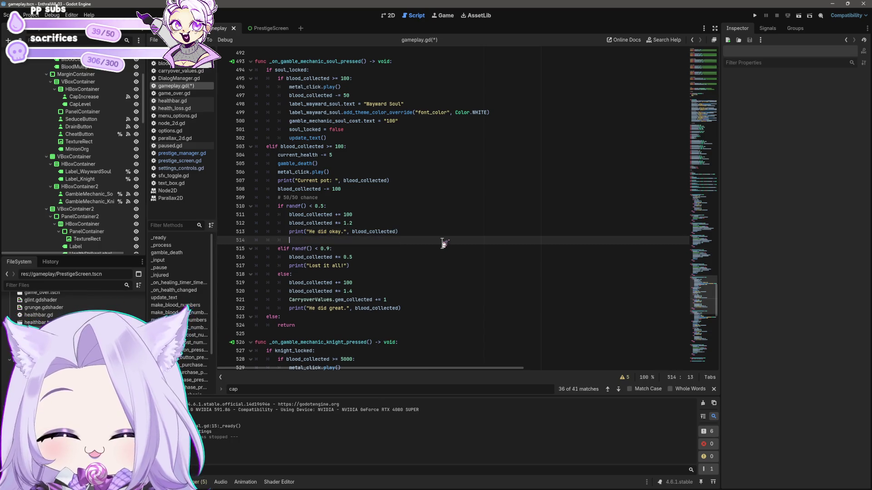
# Step: Write CarryoverValues.gamble_mechanic_soul_level += 1 below line 513 using autocomplete
pyautogui.write('gamble_e')
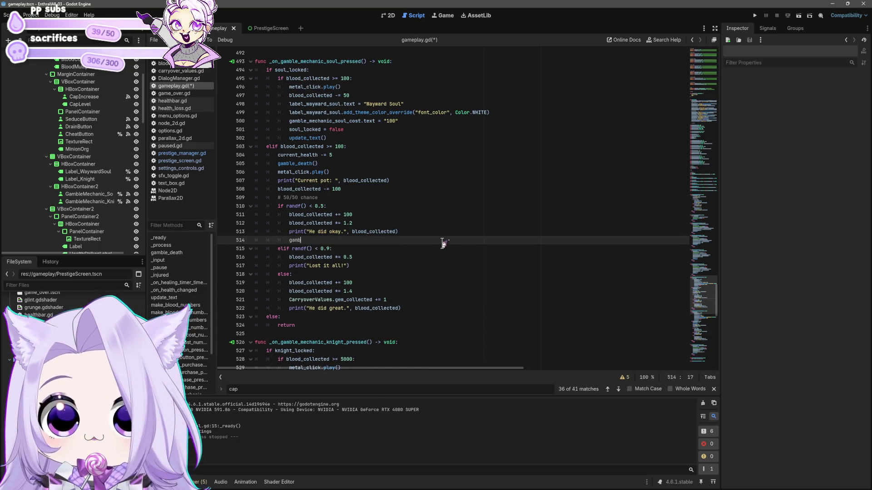
pyautogui.press('BackSpace')
pyautogui.write('mechan')
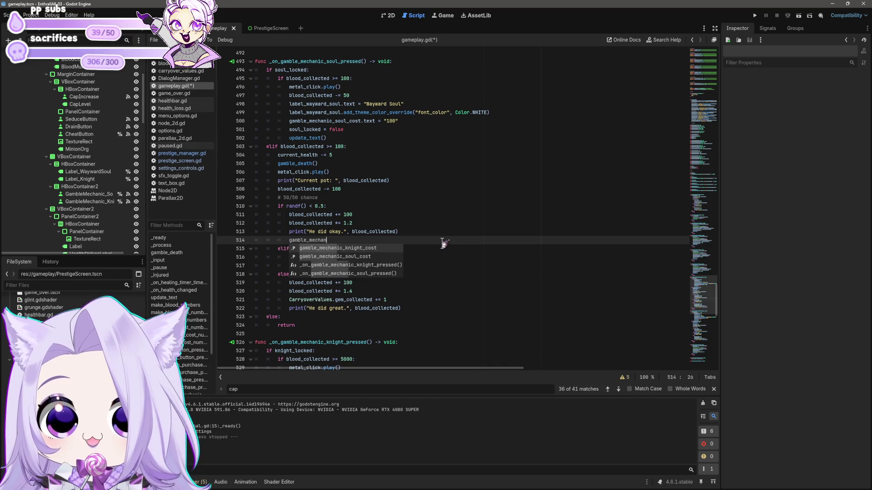
pyautogui.write('ic_sou')
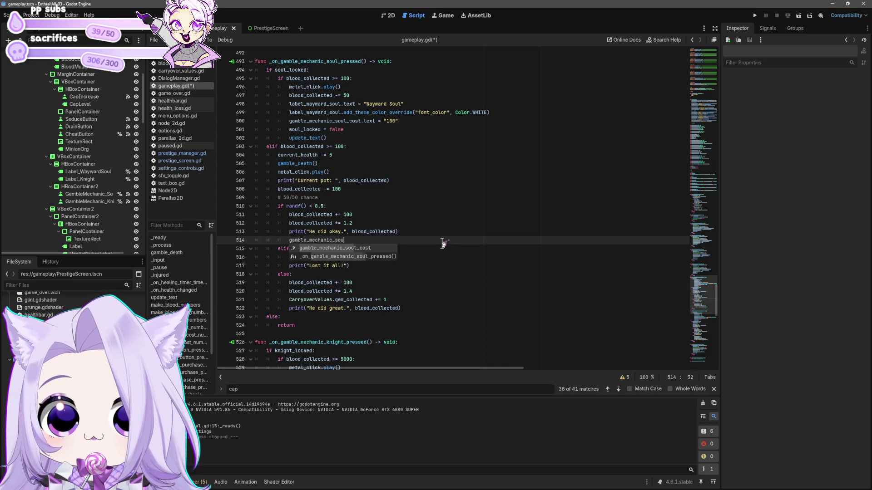
pyautogui.write('l_level =')
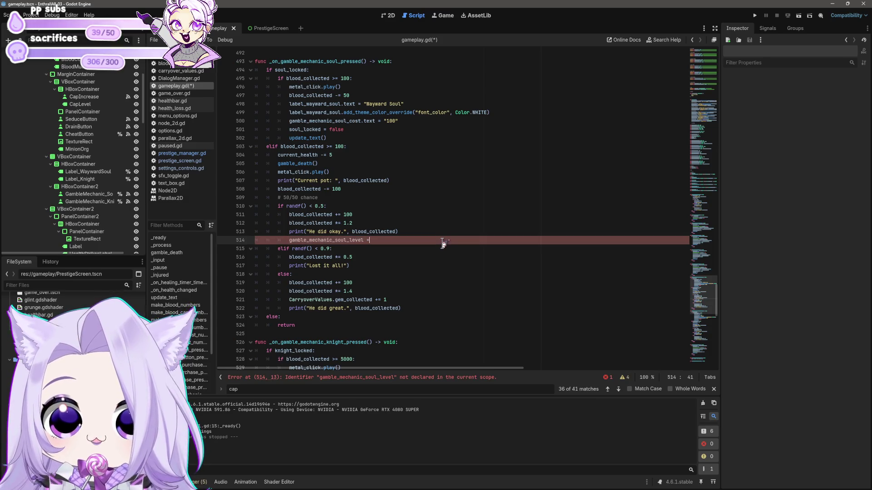
pyautogui.press('BackSpace')
pyautogui.write('+= 1')
pyautogui.press('Home')
pyautogui.write('Carry')
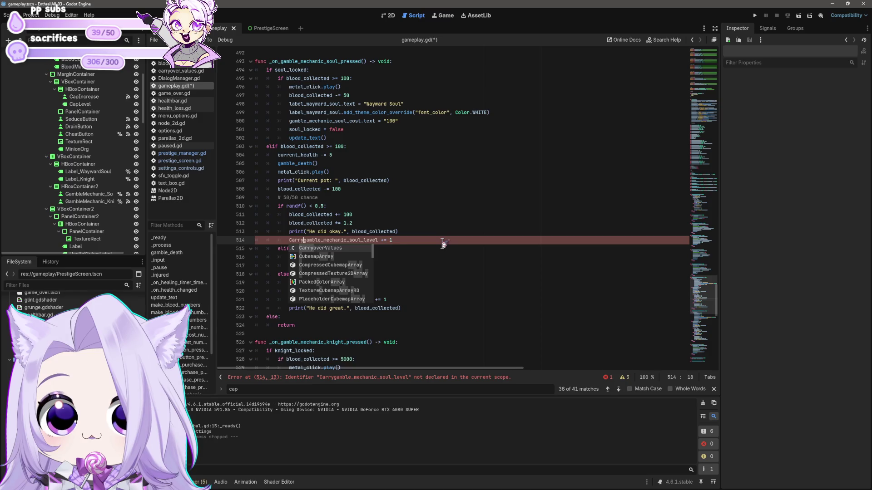
pyautogui.press('Return')
pyautogui.write('.')
pyautogui.hotkey('ctrl', 'Right')
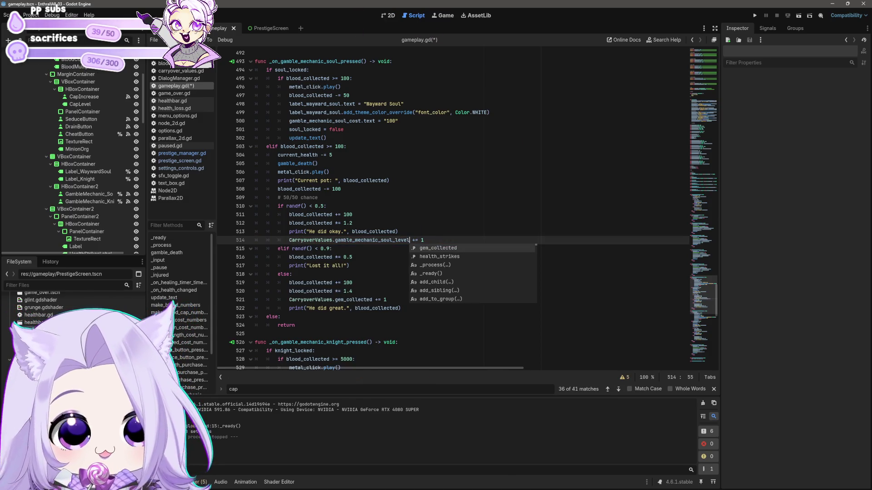
# Step: Dismiss the autocomplete list and launch the project with F5
pyautogui.tripleClick(432, 245)
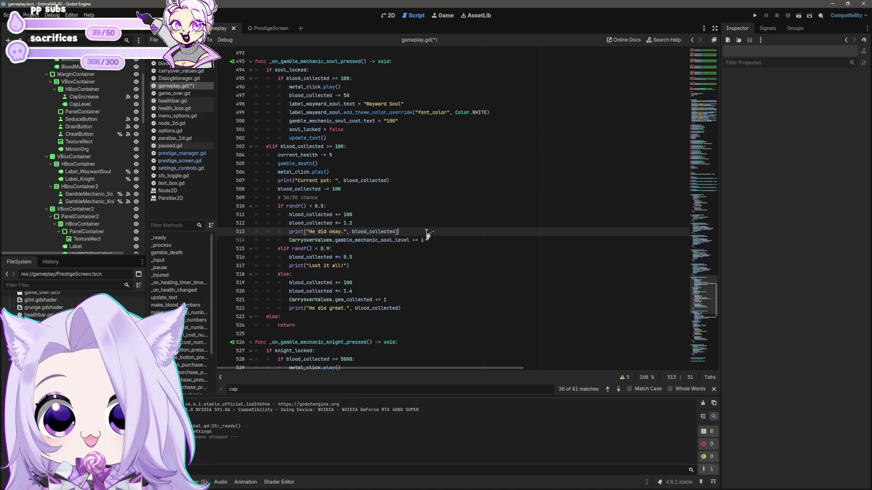
pyautogui.click(432, 241)
pyautogui.press('F5')
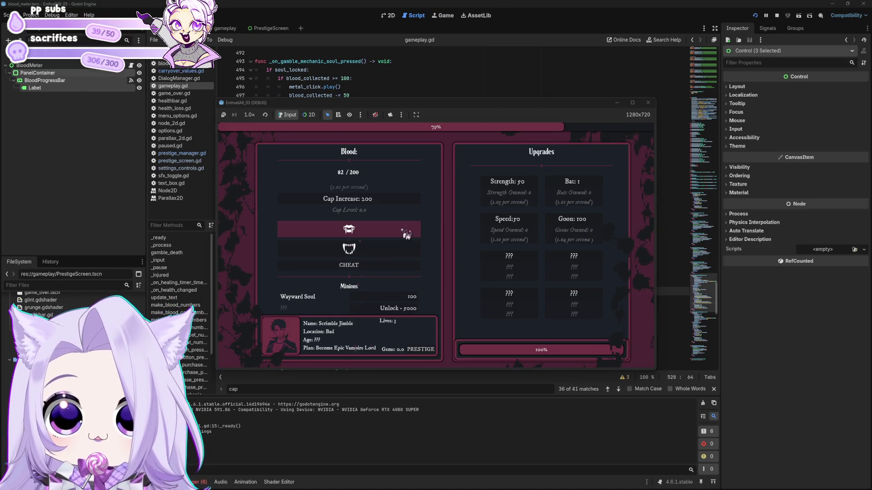
# Step: Collect blood and gamble on the Wayward Soul in the running game, then stop it
pyautogui.click(406, 234)
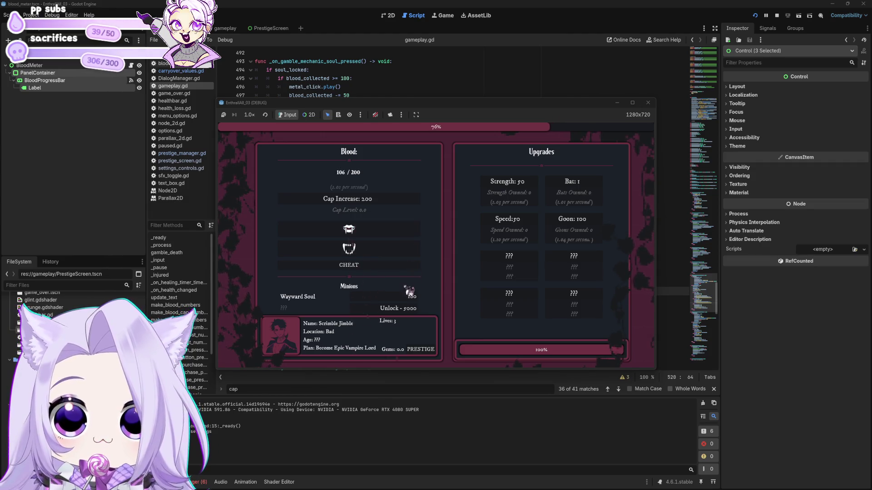
pyautogui.click(408, 298)
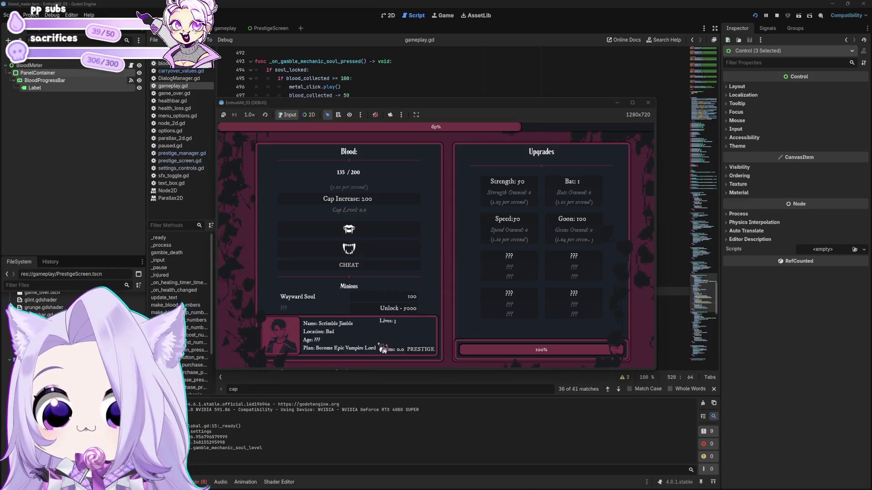
pyautogui.click(648, 102)
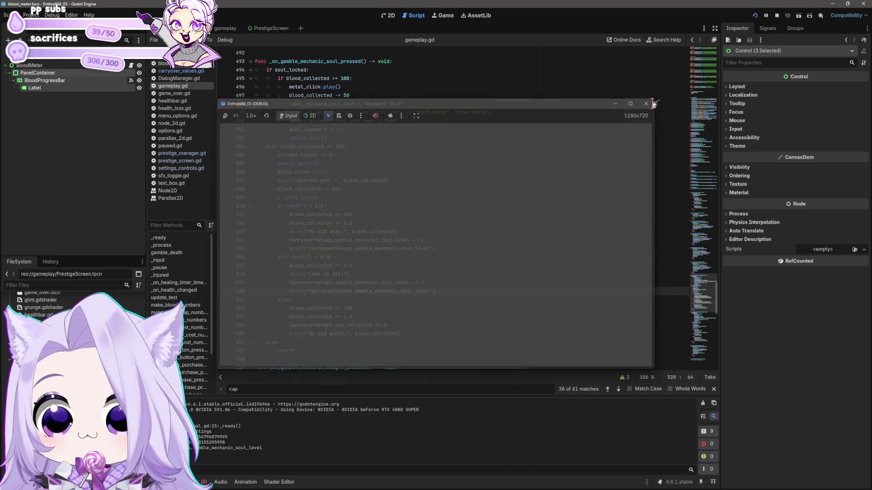
# Step: Open the Errors list and jump through each warning, ending at the $HealthLoss line in _injured
pyautogui.click(200, 482)
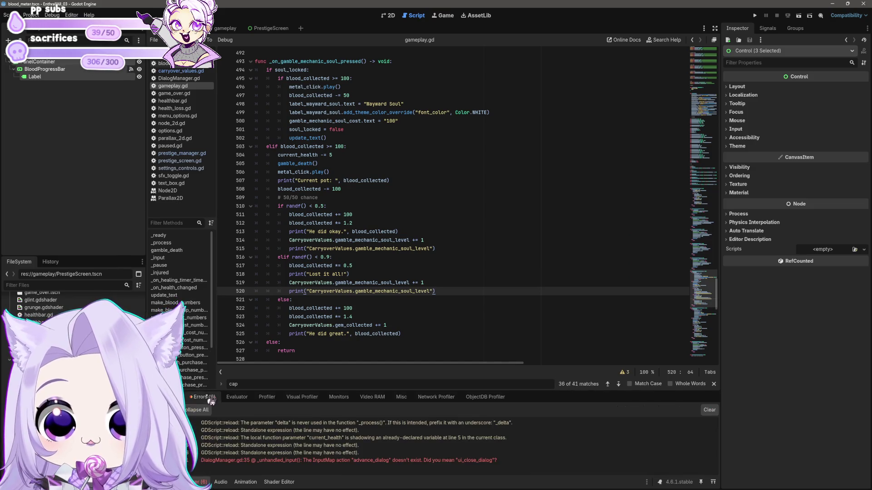
pyautogui.doubleClick(280, 461)
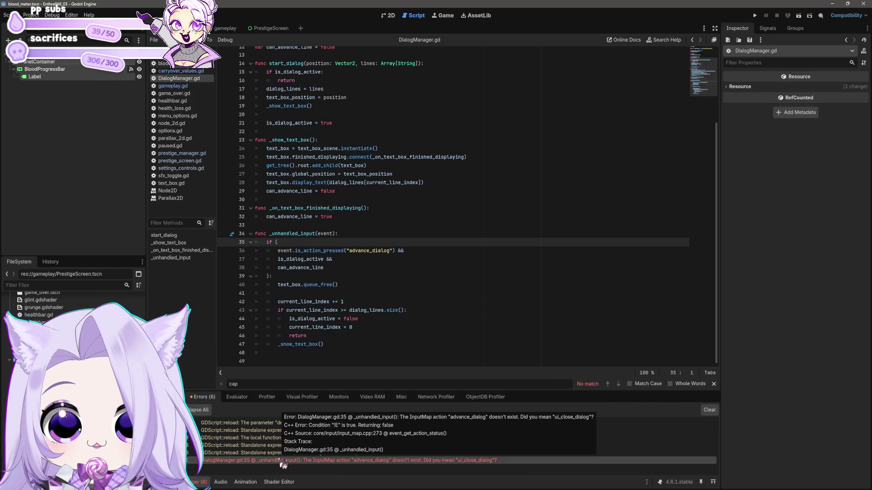
pyautogui.doubleClick(302, 453)
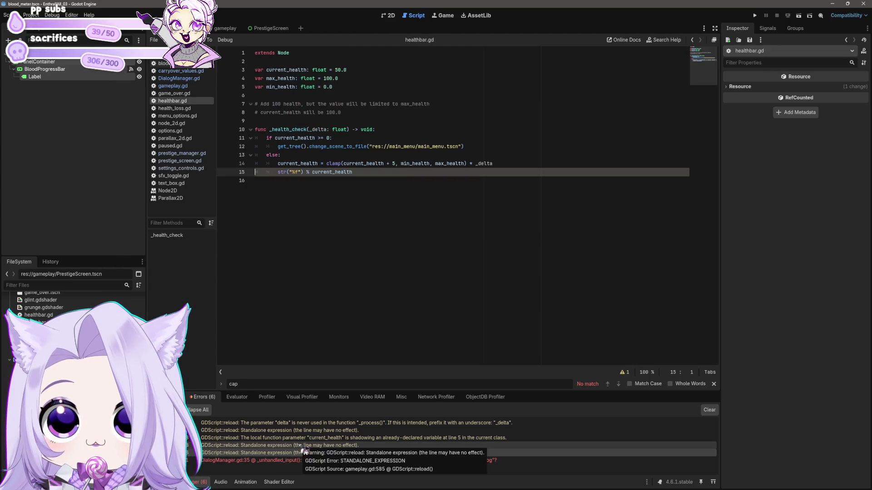
pyautogui.doubleClick(305, 452)
pyautogui.doubleClick(304, 438)
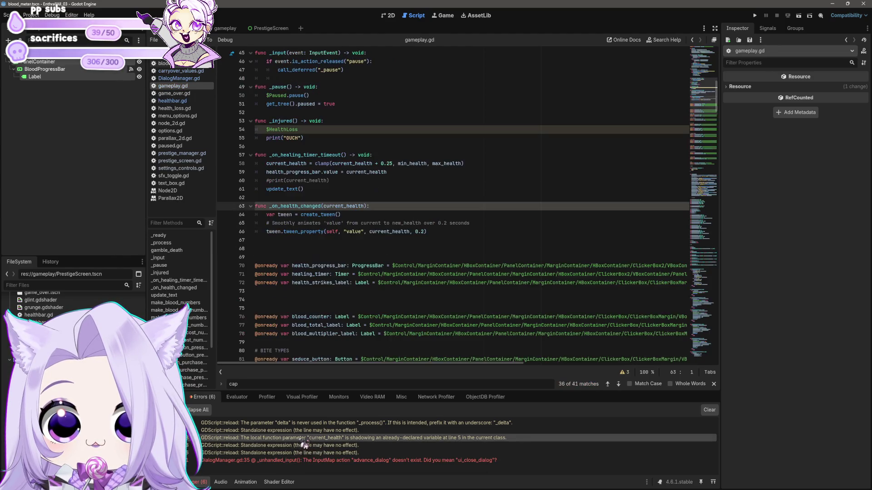
pyautogui.doubleClick(303, 430)
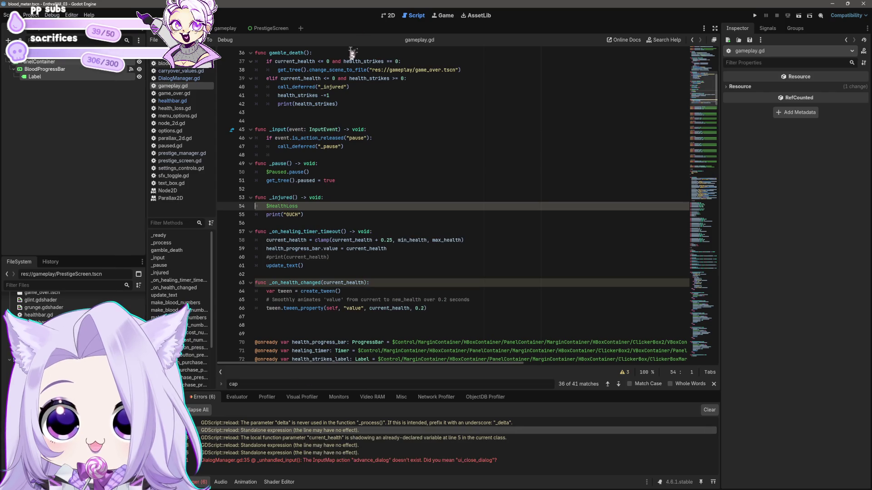
pyautogui.click(316, 216)
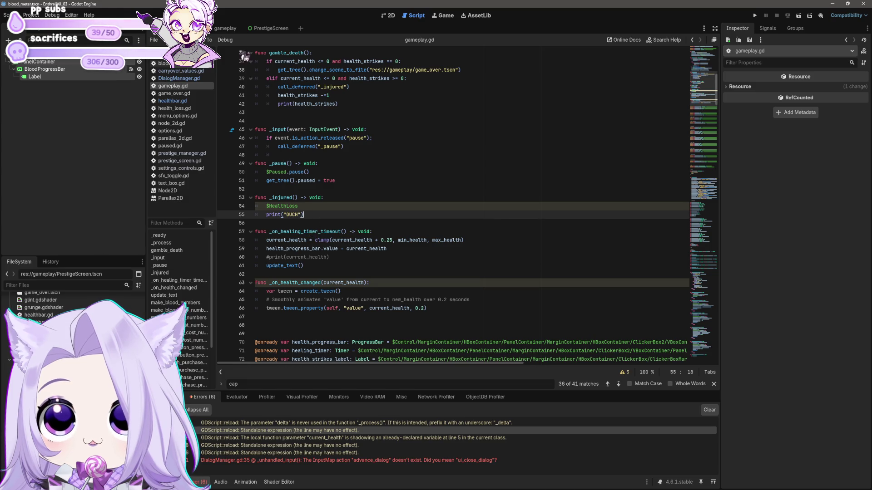
# Step: Look through the PrestigeScreen and blood meter scenes, DialogManager.gd and carryover_values.gd, then reopen gameplay.gd
pyautogui.click(262, 28)
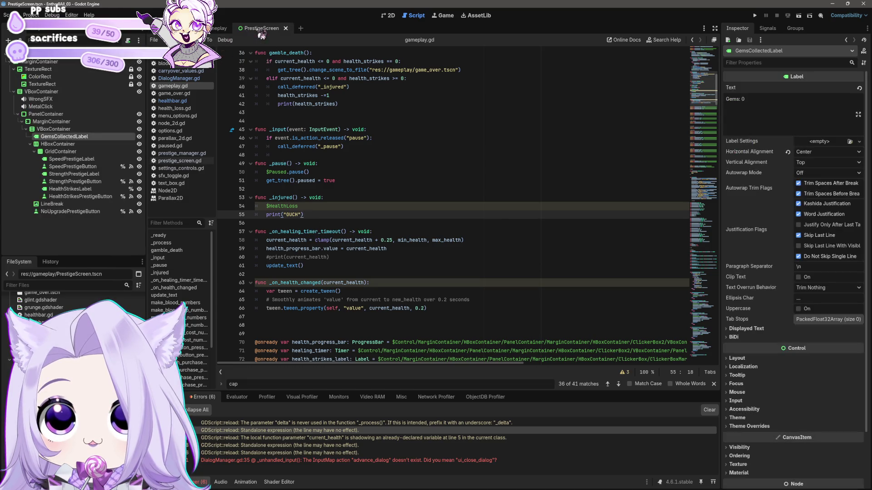
pyautogui.click(212, 33)
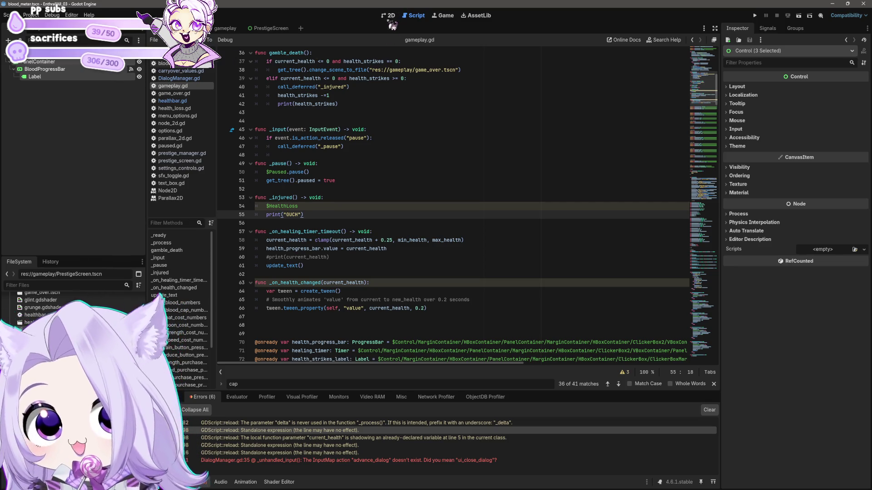
pyautogui.click(193, 78)
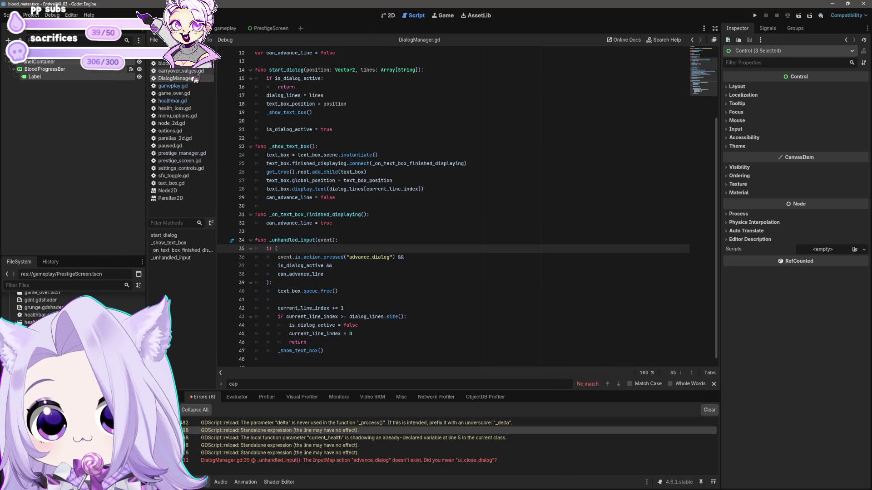
pyautogui.click(193, 78)
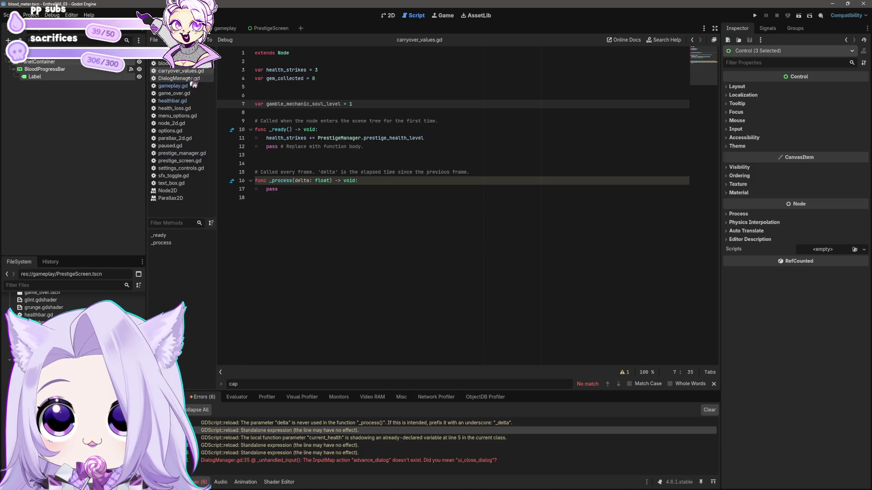
pyautogui.click(186, 88)
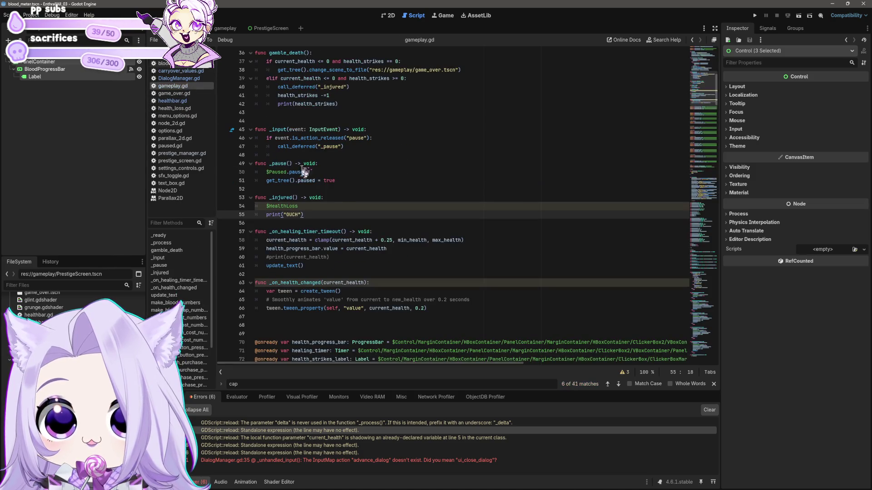
# Step: Rework the print on line 520 to print a 'level' label with CarryoverValues.gamble_mechanic_soul_level
pyautogui.scroll(-5, 335, 200)
pyautogui.moveTo(717, 104)
pyautogui.mouseDown()
pyautogui.moveTo(718, 295)
pyautogui.moveTo(750, 356)
pyautogui.moveTo(741, 311)
pyautogui.mouseUp()
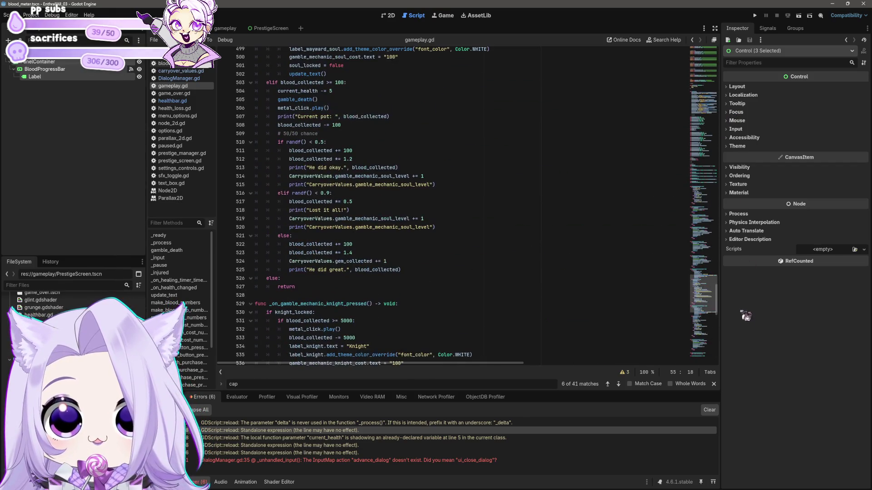
pyautogui.click(431, 227)
pyautogui.click(310, 228)
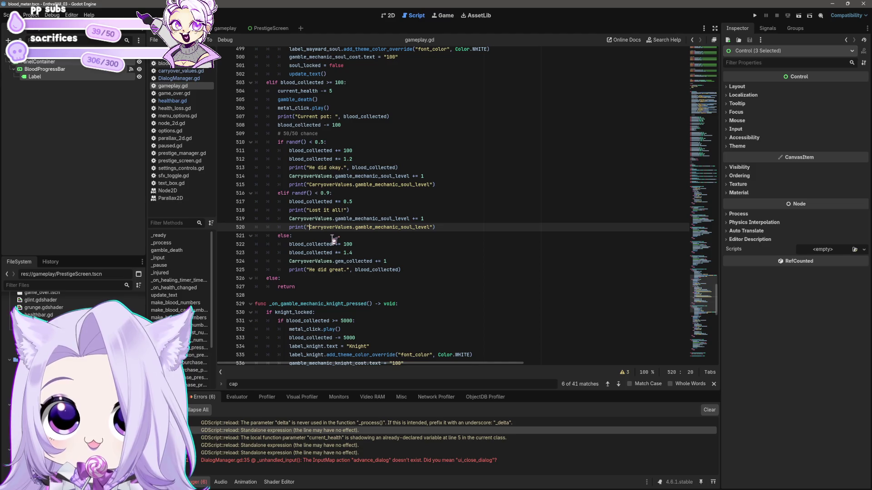
pyautogui.scroll(-5, 338, 212)
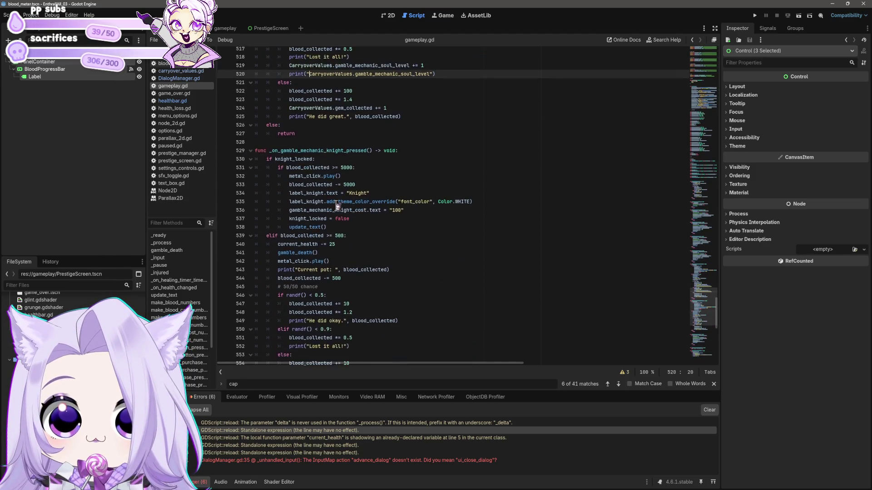
pyautogui.scroll(-6, 336, 206)
pyautogui.scroll(12, 336, 202)
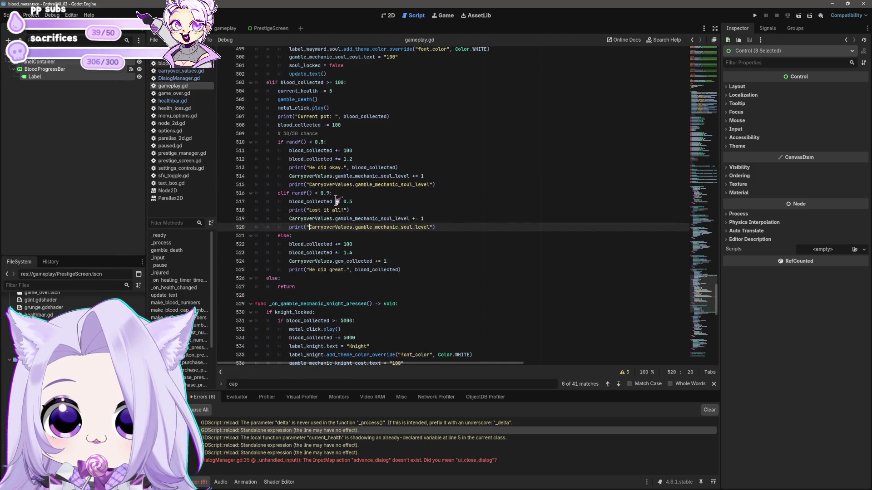
pyautogui.click(309, 245)
pyautogui.click(311, 228)
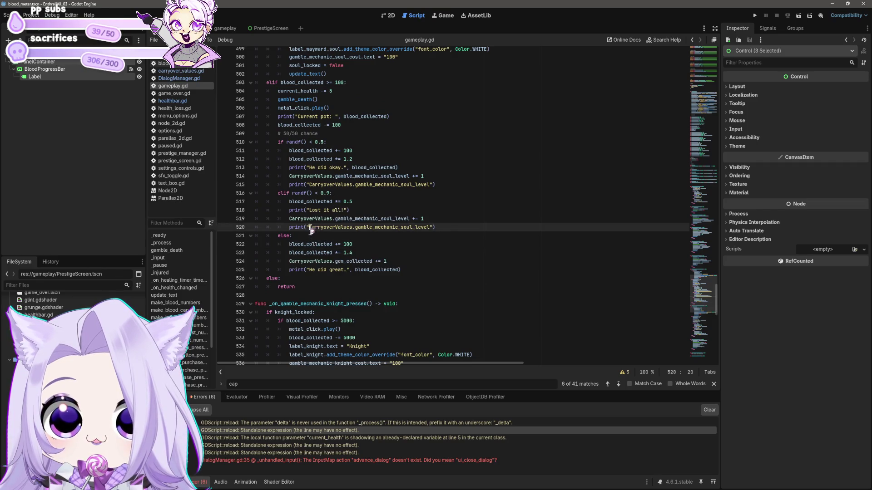
pyautogui.keyDown('shift'); pyautogui.click(430, 227); pyautogui.keyUp('shift')
pyautogui.press('BackSpace')
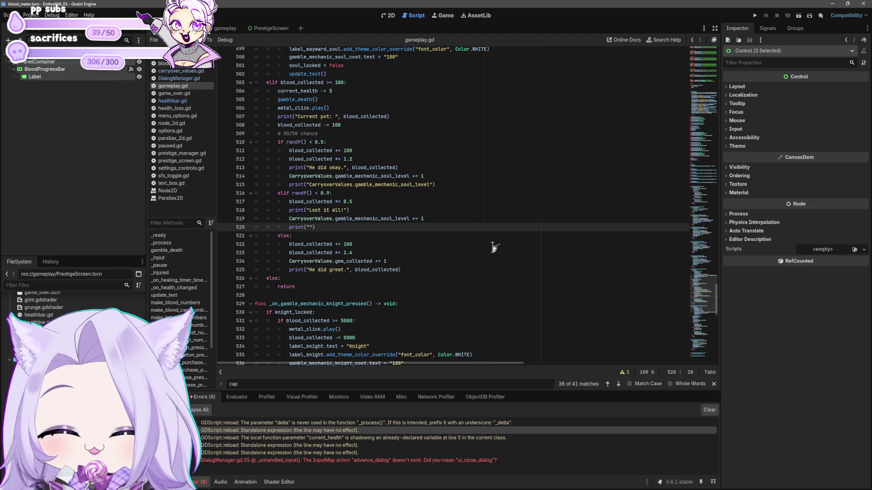
pyautogui.scroll(9, 454, 175)
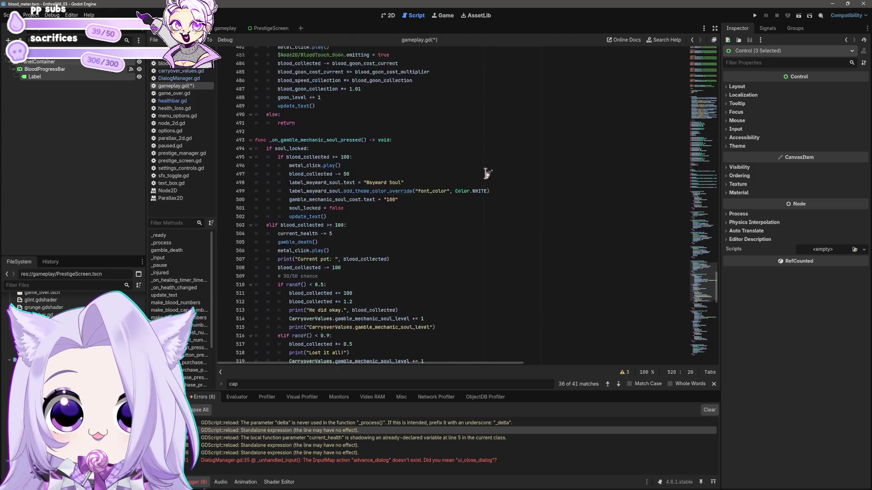
pyautogui.scroll(-9, 468, 208)
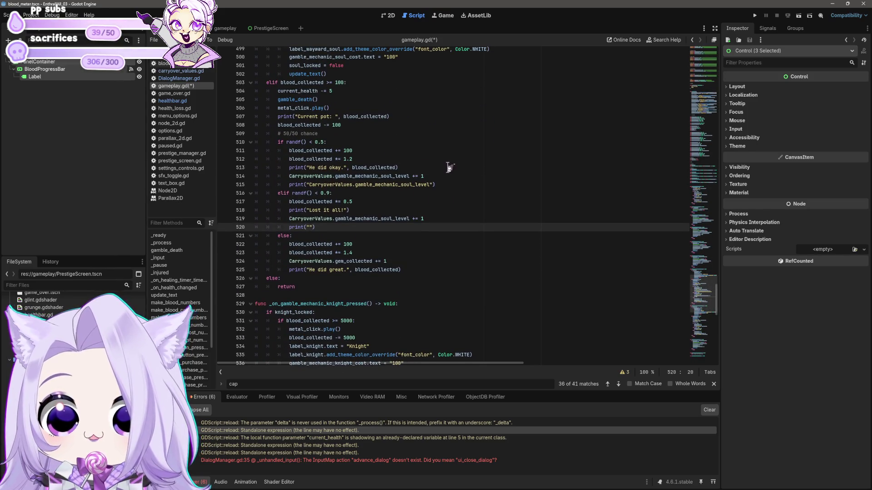
pyautogui.hotkey('ctrl', 'z')
# Step: Save gameplay.gd and launch the game with F5
pyautogui.hotkey('ctrl', 's')
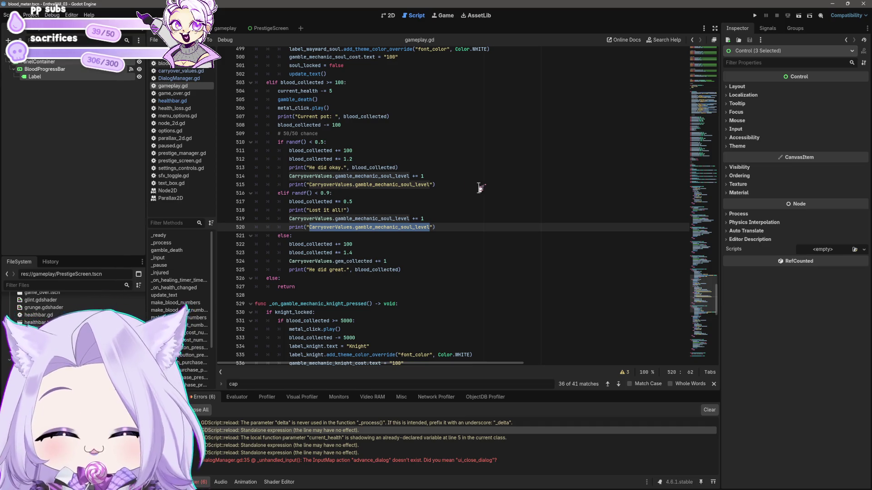
pyautogui.write('lev')
pyautogui.press('F5')
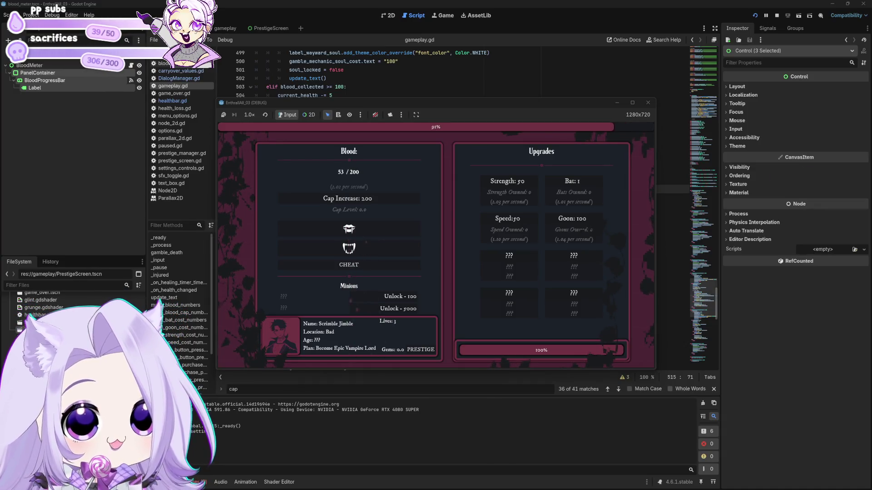
# Step: Bite for blood, unlock the Wayward Soul for 100, and buy the first one
pyautogui.click(399, 237)
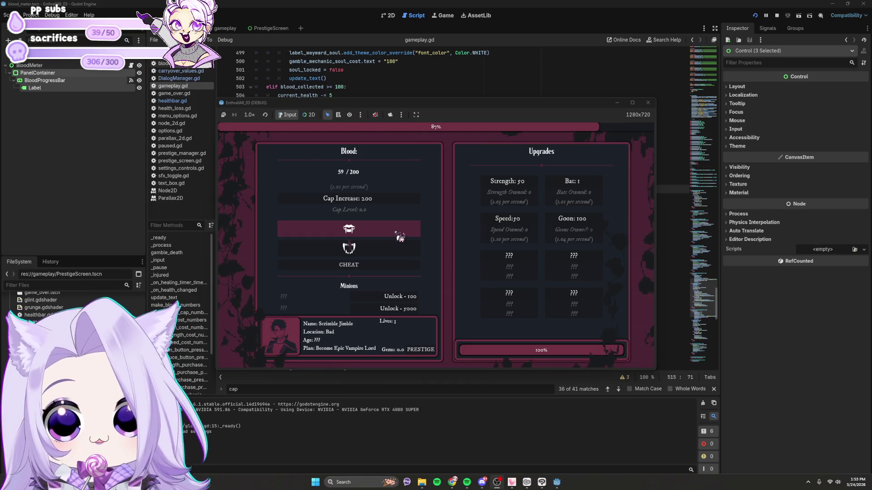
pyautogui.click(399, 237)
pyautogui.click(399, 237)
pyautogui.click(400, 237)
pyautogui.click(399, 237)
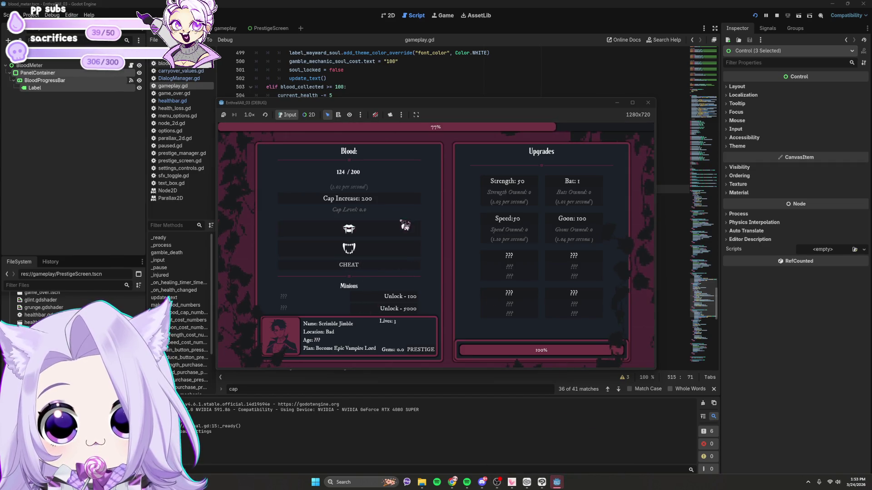
pyautogui.click(400, 229)
pyautogui.click(408, 298)
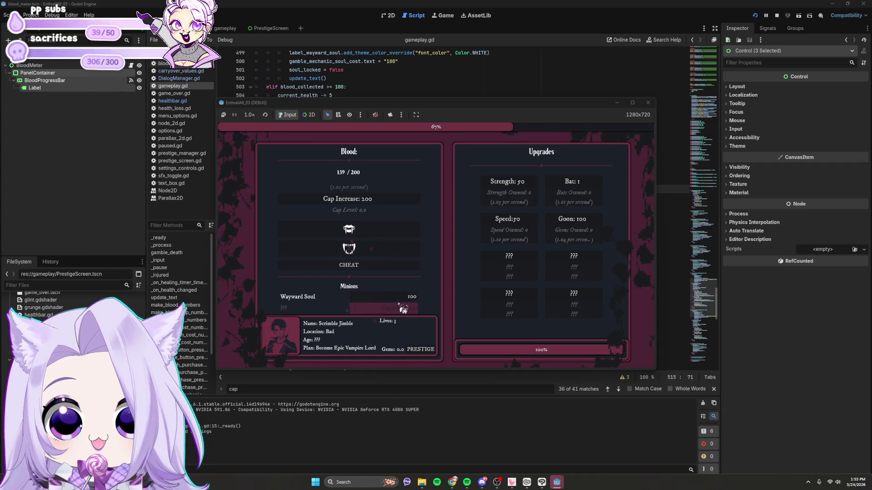
pyautogui.click(404, 299)
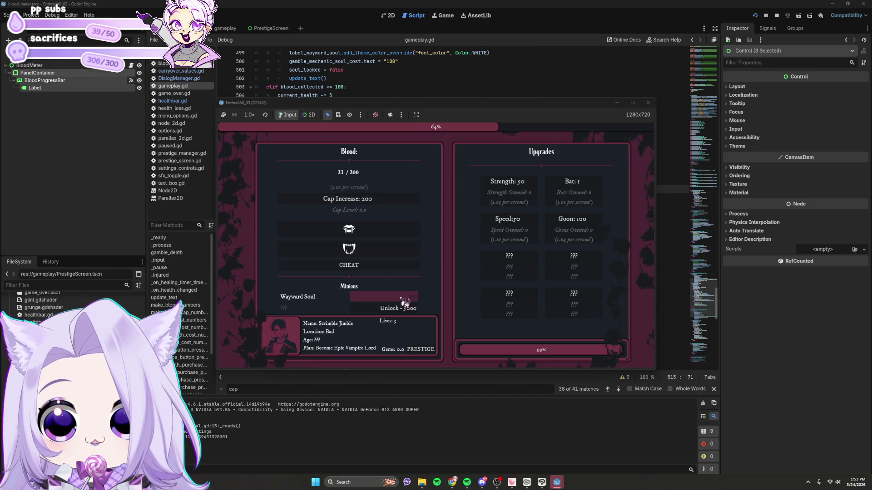
# Step: Gather more blood and buy another Wayward Soul
pyautogui.click(362, 235)
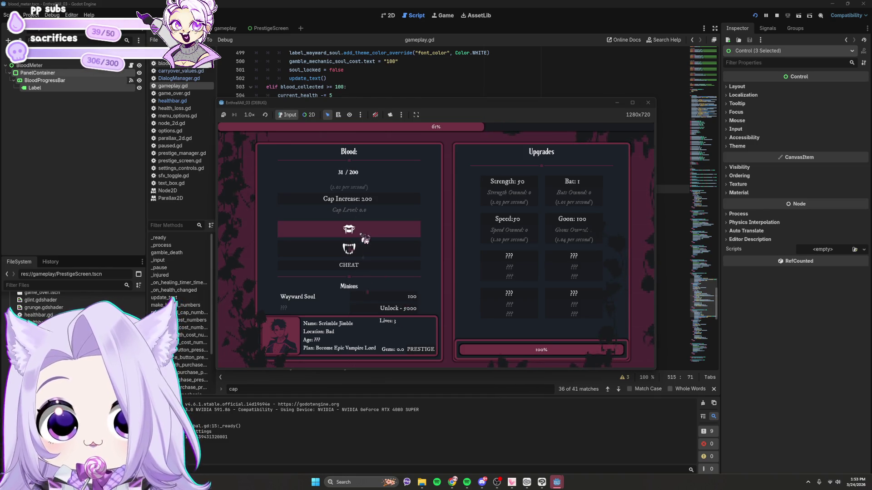
pyautogui.click(365, 237)
pyautogui.click(364, 237)
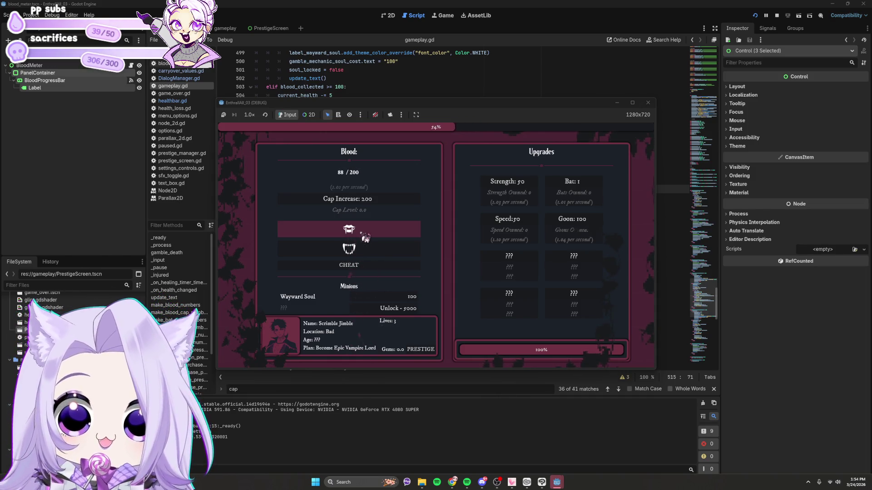
pyautogui.click(364, 237)
pyautogui.click(394, 298)
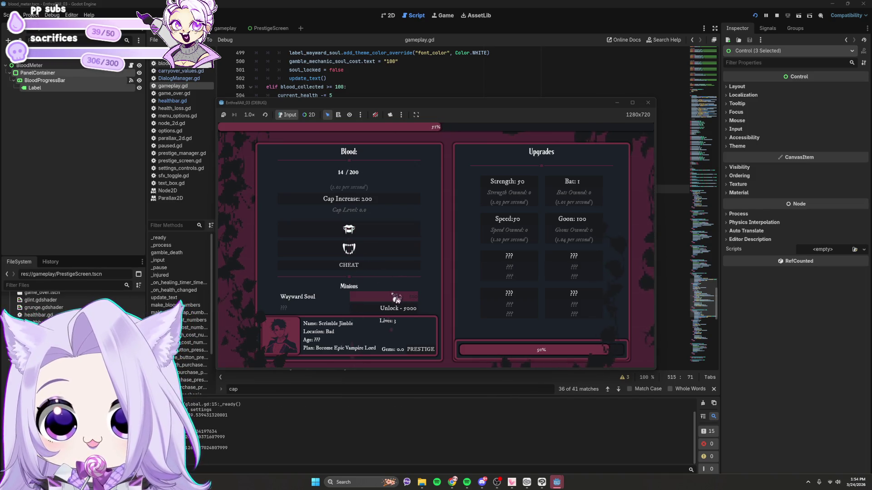
pyautogui.click(385, 237)
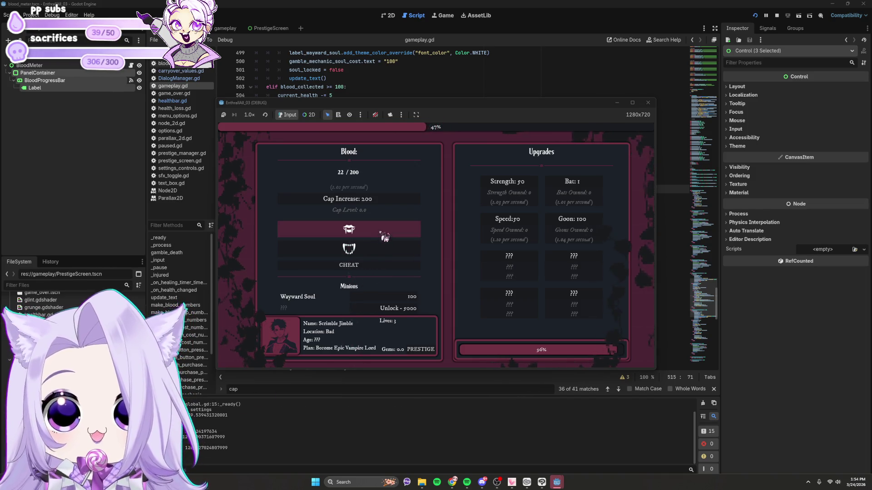
pyautogui.click(385, 237)
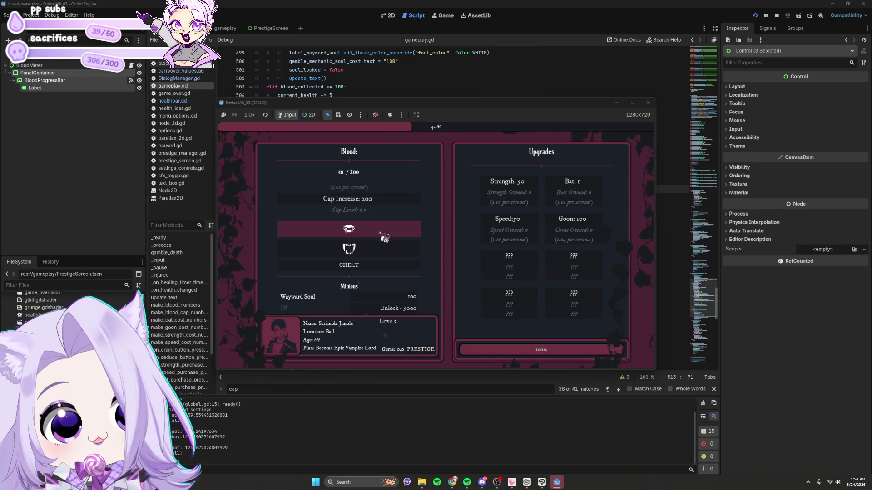
# Step: Buy a Bat, a Speed, and another Bat upgrade, then one more Wayward Soul, and close the game
pyautogui.click(582, 191)
pyautogui.click(510, 227)
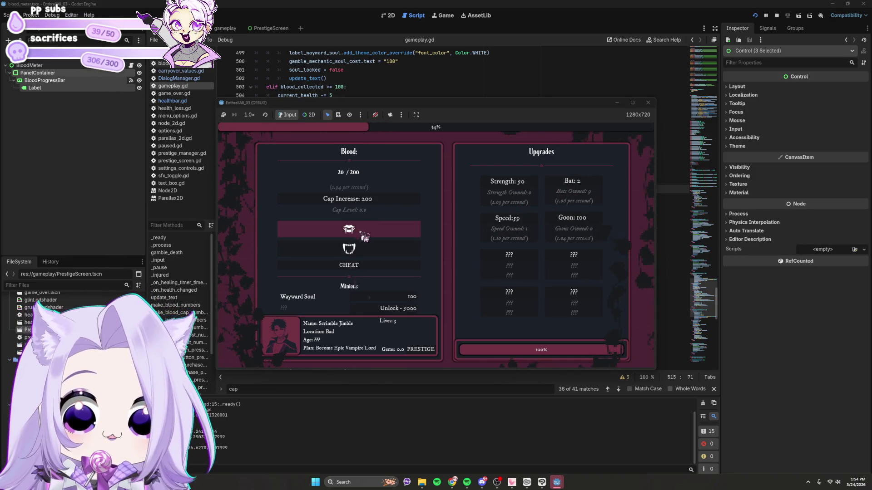
pyautogui.click(588, 190)
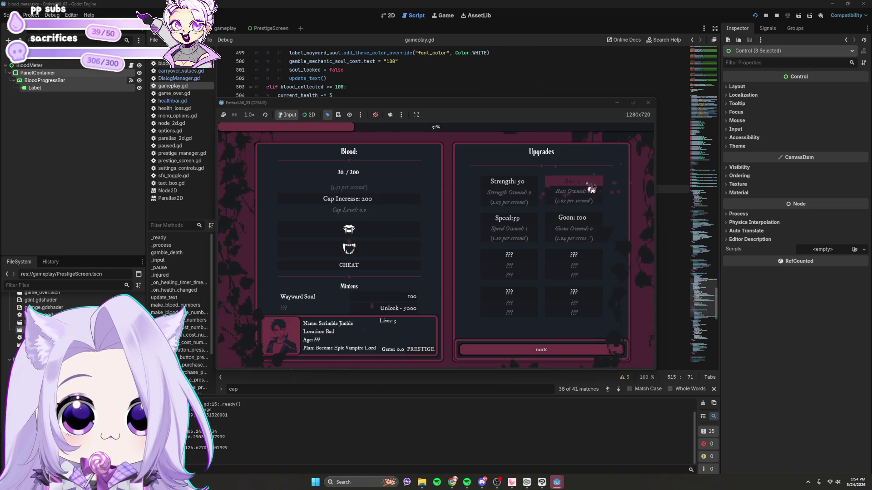
pyautogui.click(378, 233)
pyautogui.click(378, 233)
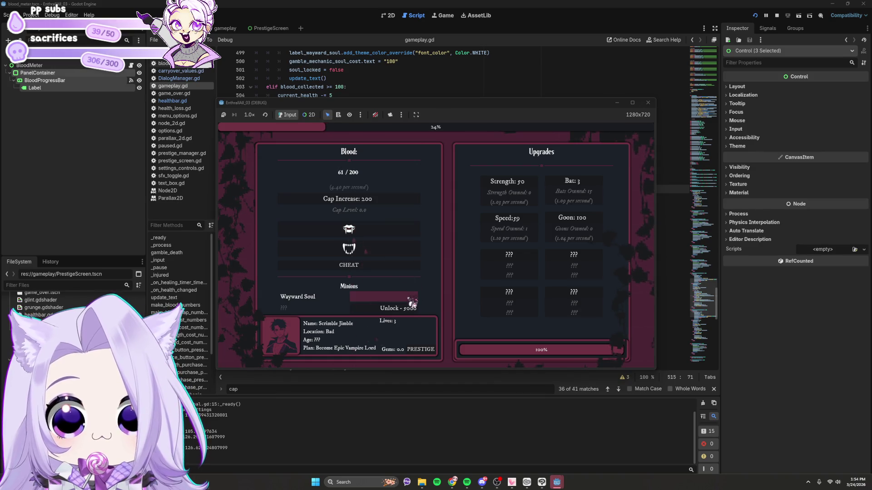
pyautogui.click(403, 235)
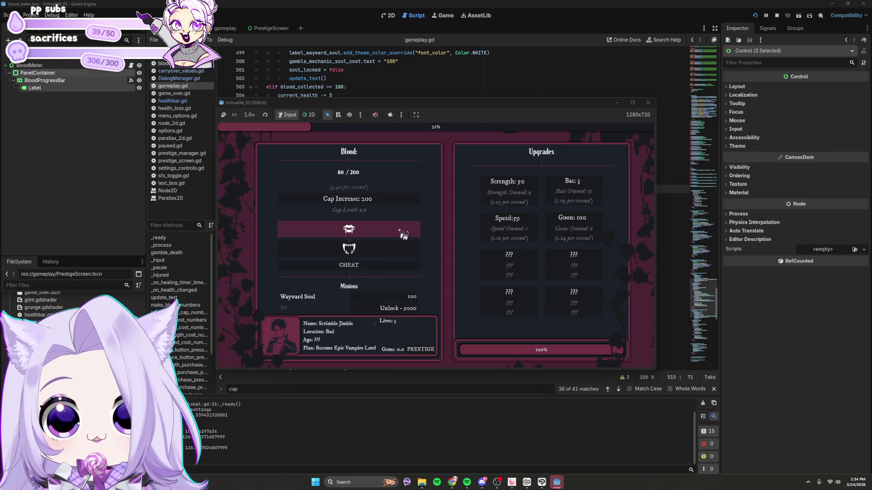
pyautogui.click(415, 299)
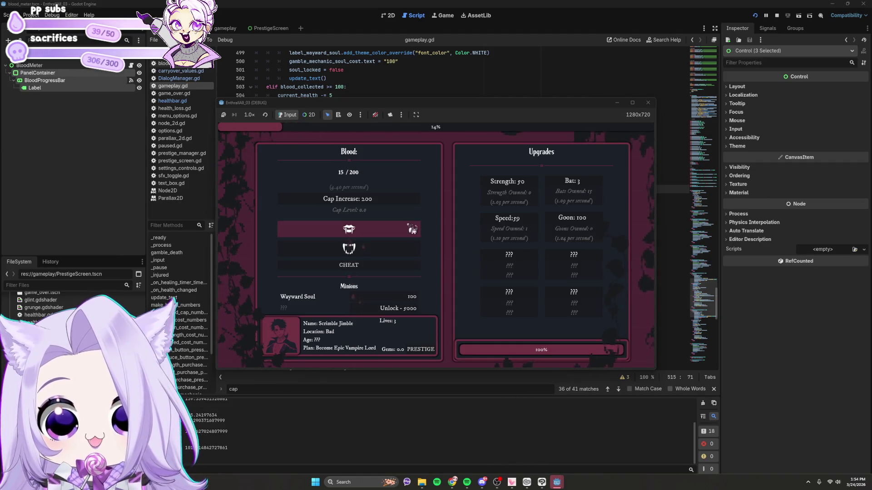
pyautogui.click(648, 103)
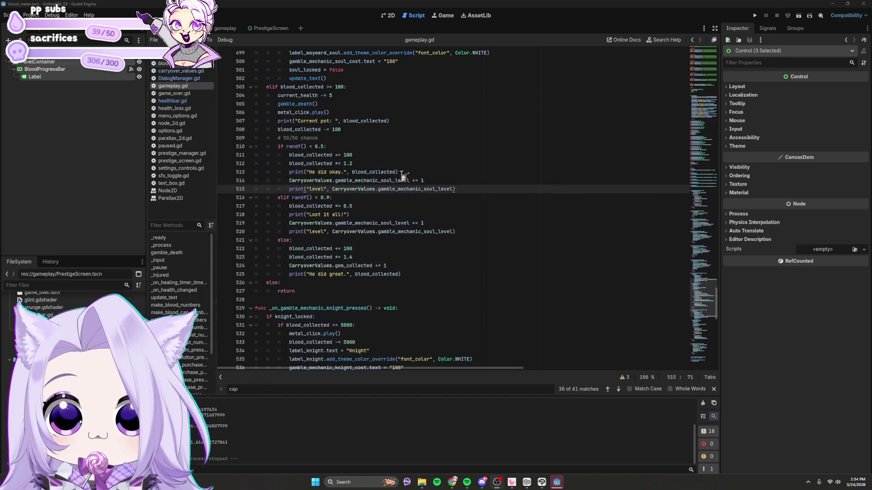
# Step: Select the gamble branches on lines 510–525 and indent them one level
pyautogui.click(405, 181)
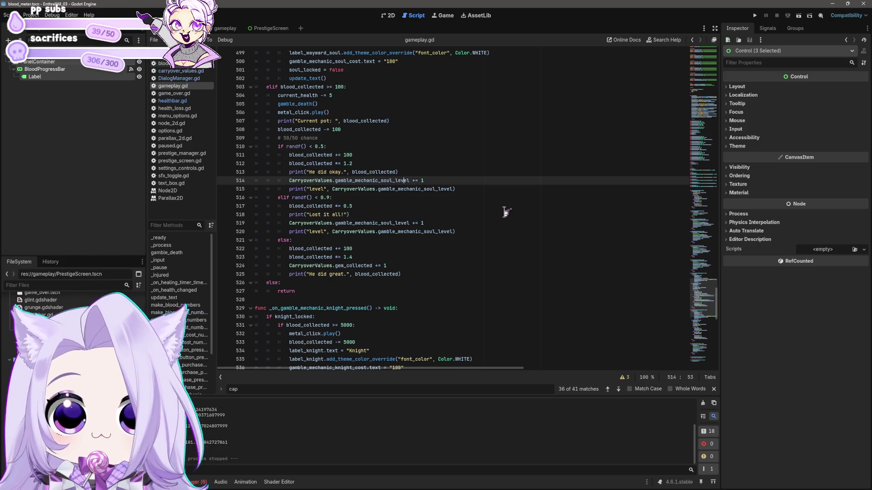
pyautogui.click(373, 138)
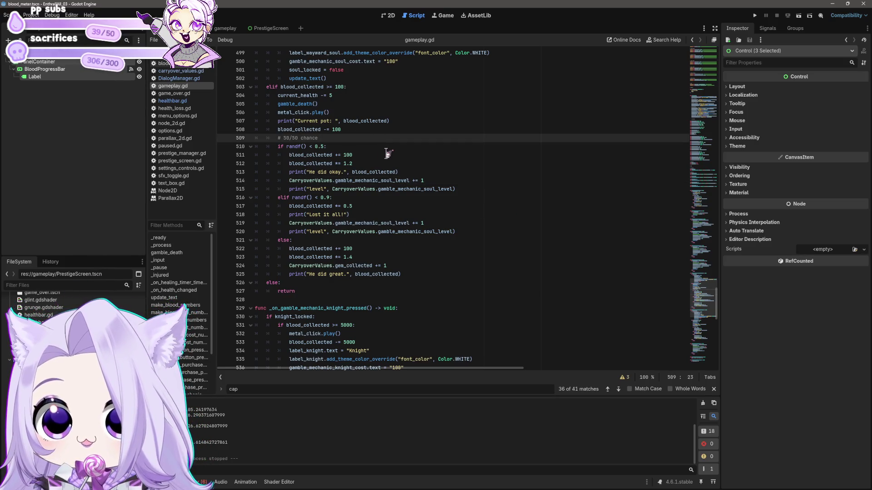
pyautogui.moveTo(421, 274)
pyautogui.mouseDown()
pyautogui.moveTo(272, 207)
pyautogui.moveTo(215, 148)
pyautogui.mouseUp()
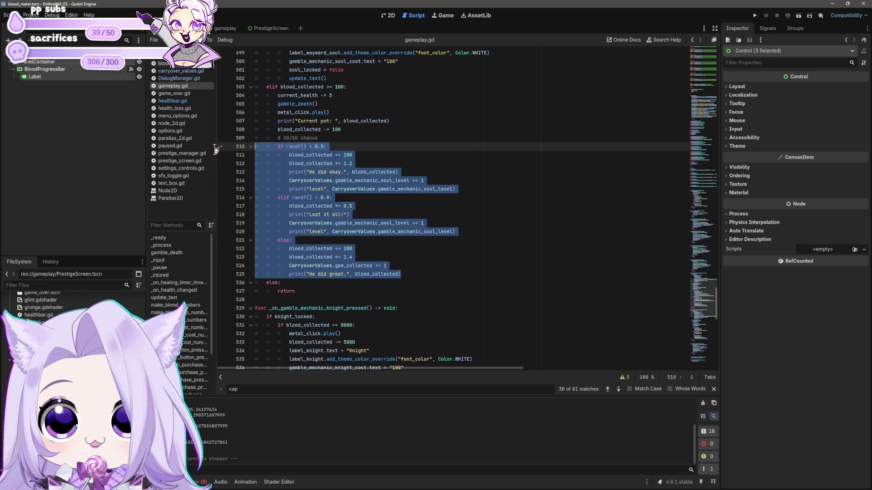
pyautogui.press('Escape')
pyautogui.hotkey('shift', 'Down')
pyautogui.hotkey('shift', 'Down')
pyautogui.hotkey('shift', 'Down')
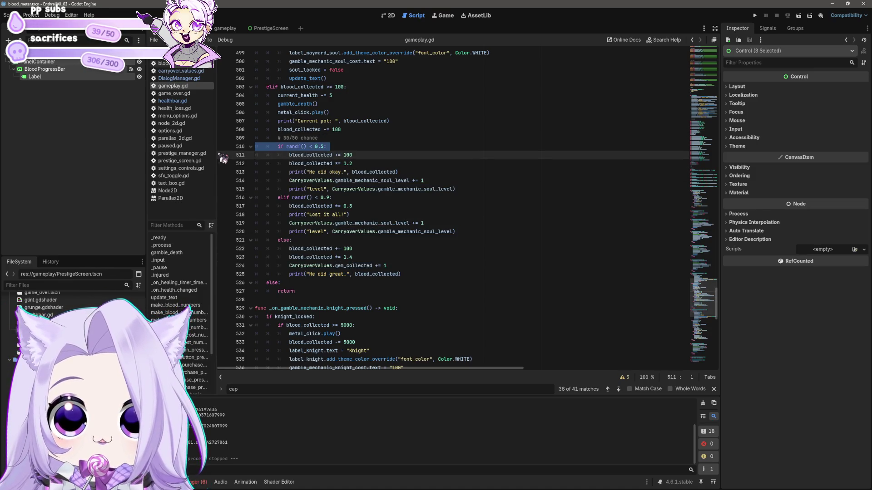
pyautogui.hotkey('shift', 'Down')
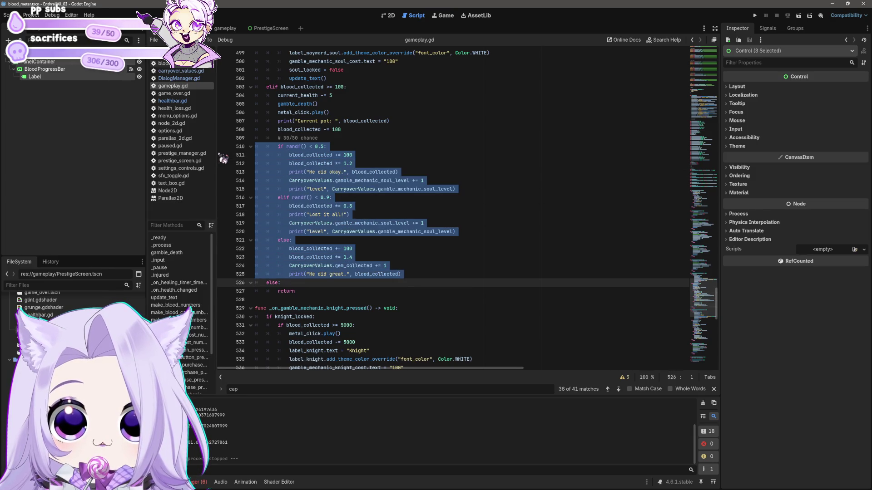
pyautogui.press('Tab')
pyautogui.press('Up')
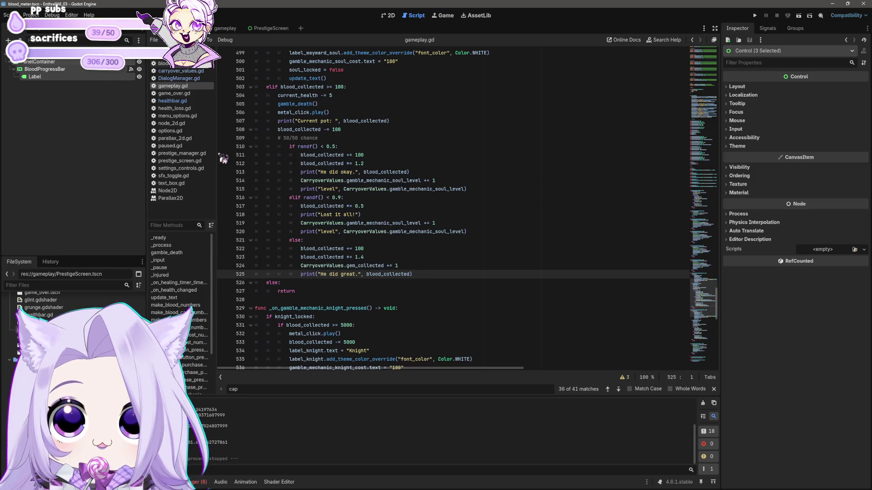
# Step: Add a CarryoverValues.gamble_mechanic_soul_level <= 15 check on a new line 510 above the branches
pyautogui.press('Up')
pyautogui.press('Up')
pyautogui.press('Up')
pyautogui.press('Down')
pyautogui.press('Return')
pyautogui.press('Up')
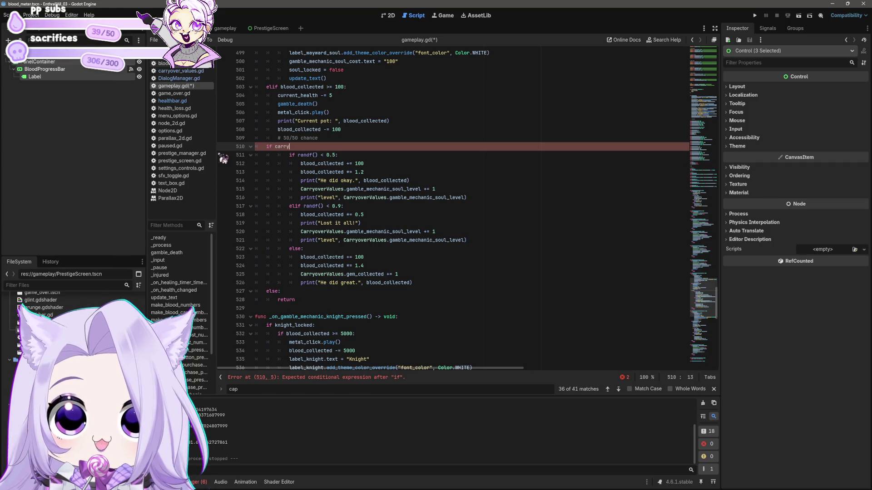
pyautogui.press('Return')
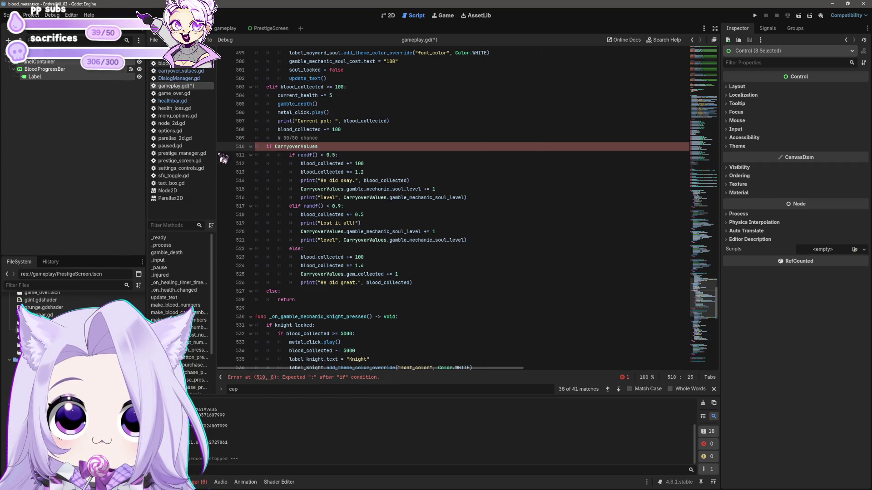
pyautogui.write('.gam')
pyautogui.press('Return')
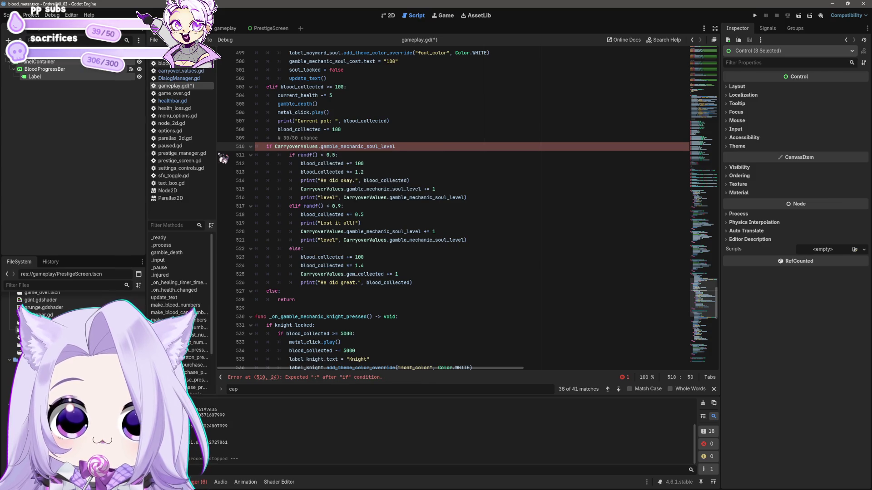
pyautogui.press('BackSpace')
pyautogui.write('>= ')
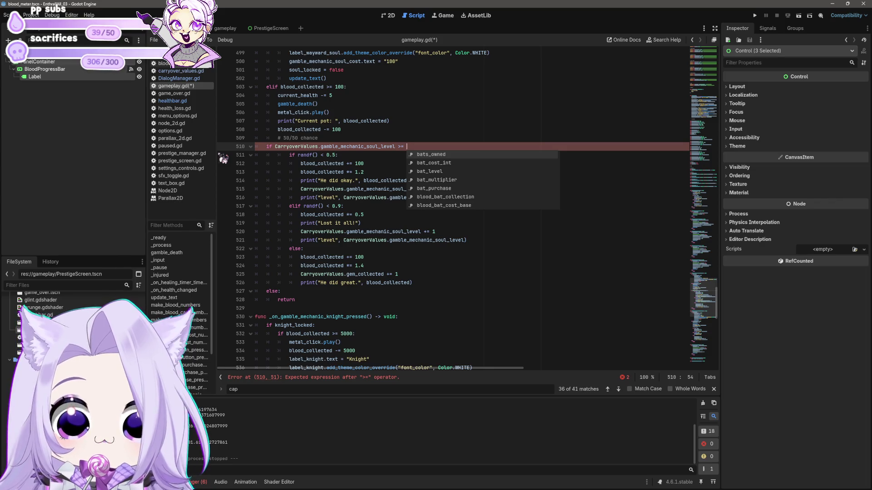
pyautogui.write('10:')
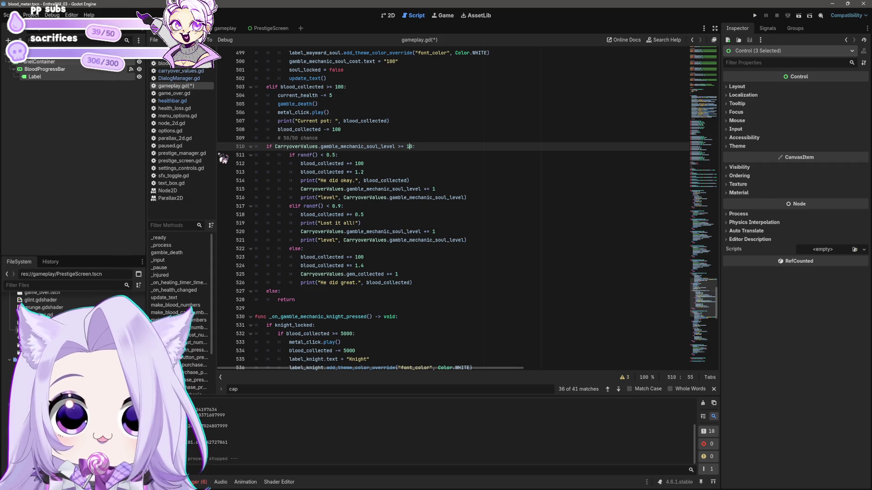
pyautogui.write('<')
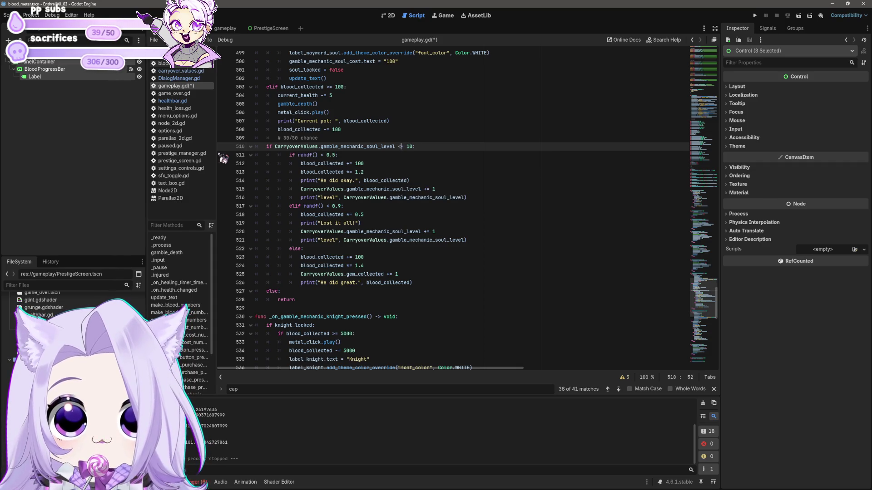
# Step: Select the whole soul-level gamble branch, copy it, and paste a duplicate below it
pyautogui.press('Down')
pyautogui.press('Down')
pyautogui.press('Down')
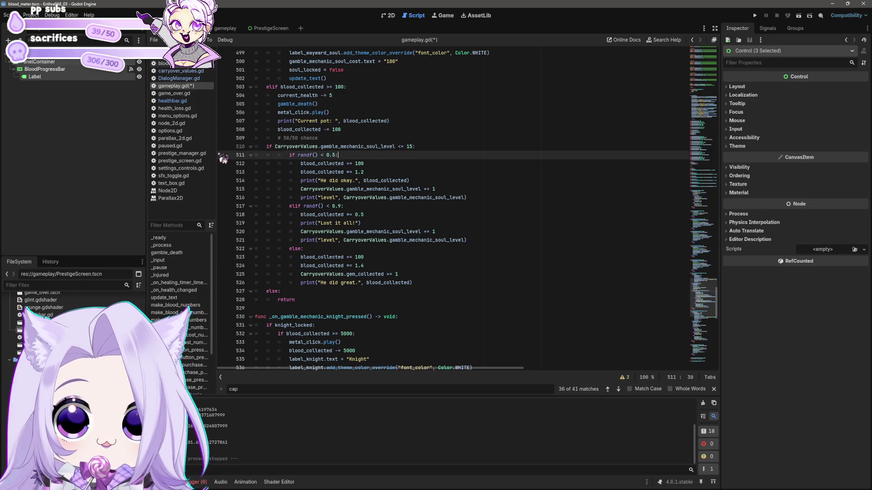
pyautogui.hotkey('shift', 'Home')
pyautogui.hotkey('shift', 'Home')
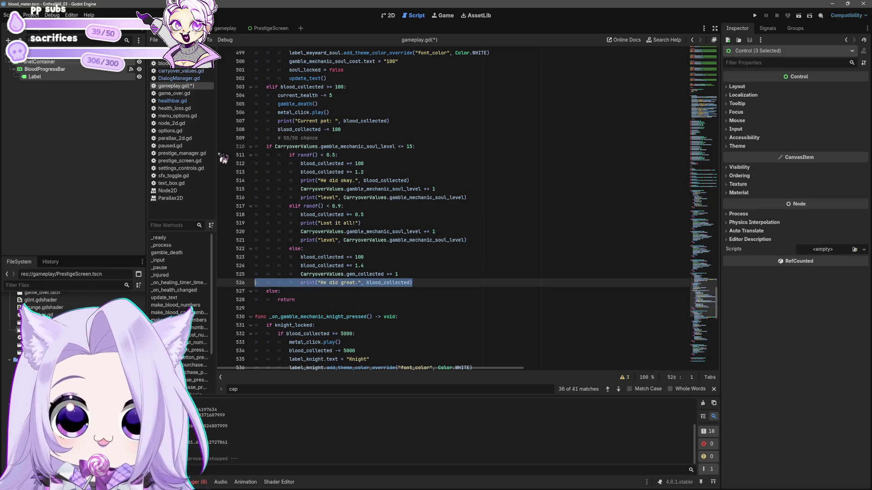
pyautogui.hotkey('shift', 'Up')
pyautogui.hotkey('shift', 'Up')
pyautogui.hotkey('shift', 'Up')
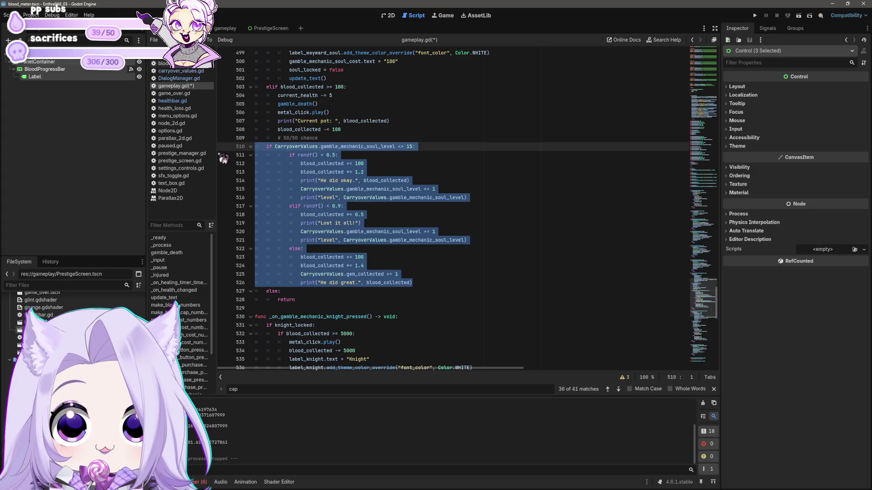
pyautogui.press('Down')
pyautogui.press('Down')
pyautogui.press('Down')
pyautogui.press('Up')
pyautogui.press('Up')
pyautogui.press('Up')
pyautogui.hotkey('ctrl', 'v')
# Step: Change the duplicated block's soul-level comparison to >= 15
pyautogui.scroll(-2, 409, 136)
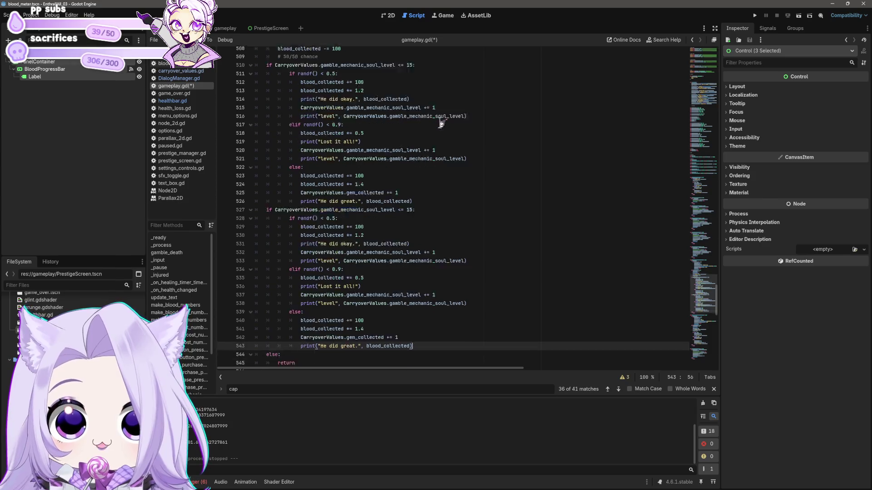
pyautogui.click(428, 239)
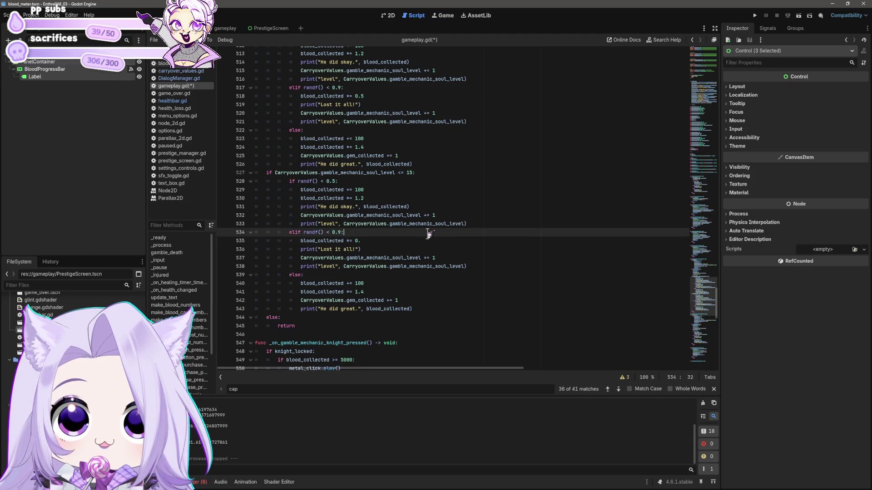
pyautogui.click(401, 173)
pyautogui.press('Delete')
pyautogui.write('>')
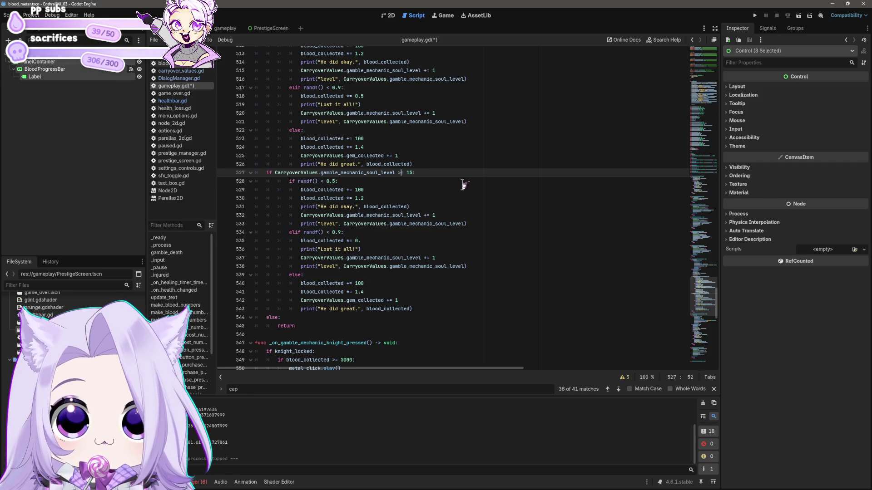
pyautogui.press('Down')
pyautogui.press('Down')
pyautogui.press('Up')
pyautogui.press('Left')
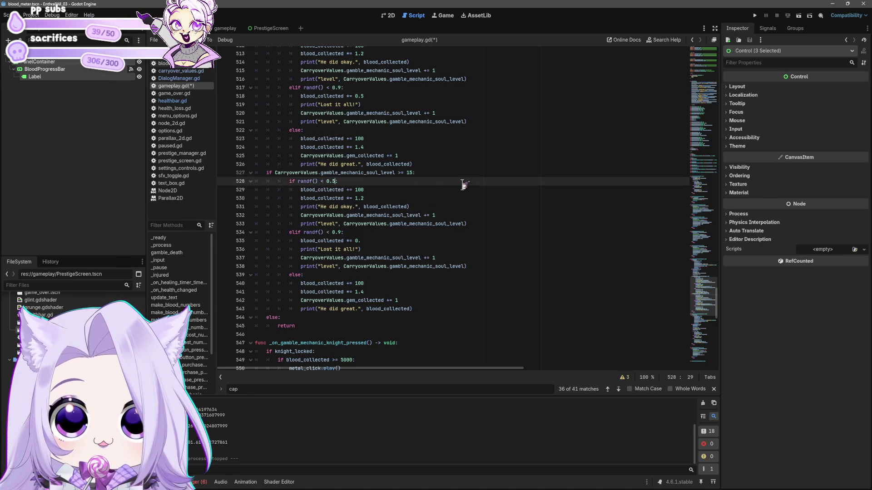
pyautogui.press('Down')
pyautogui.press('Down')
pyautogui.press('Down')
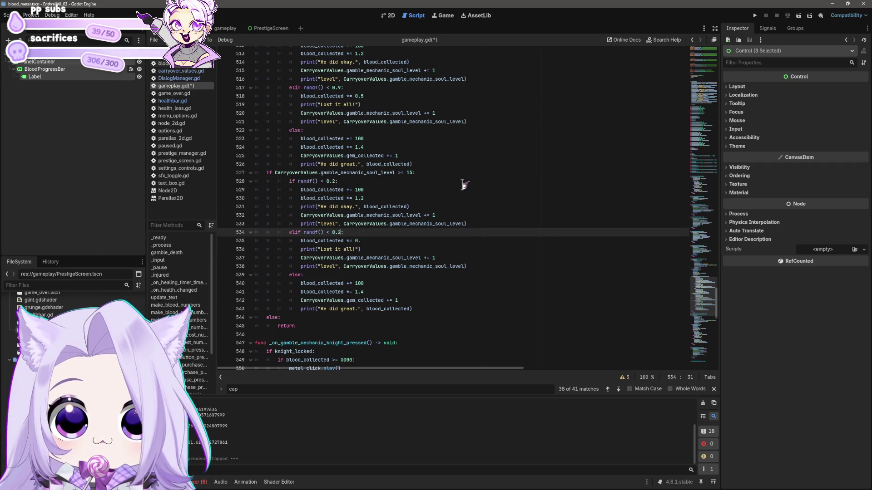
pyautogui.press('Up')
pyautogui.press('Up')
pyautogui.press('Up')
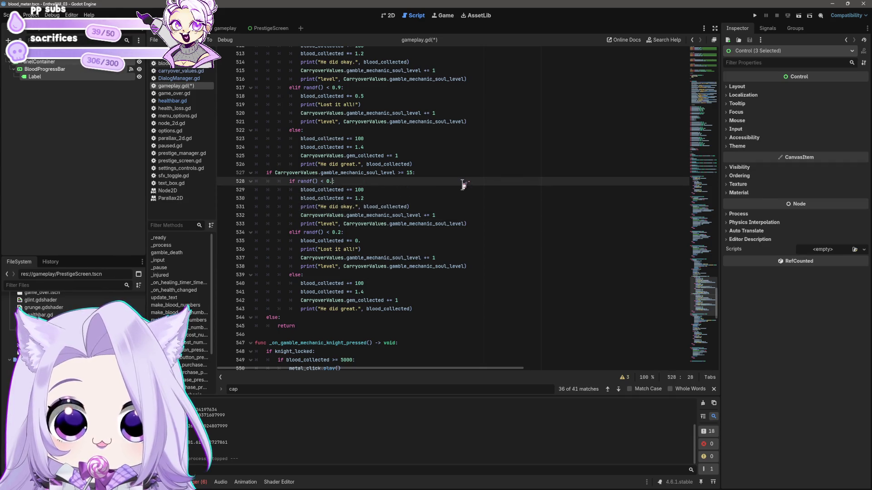
# Step: Move the okay-outcome lines below the lose-all branch so the 0.2 lose-all chance comes first
pyautogui.press('Down')
pyautogui.press('Down')
pyautogui.press('Down')
pyautogui.press('End')
pyautogui.hotkey('shift', 'Home')
pyautogui.hotkey('shift', 'Home')
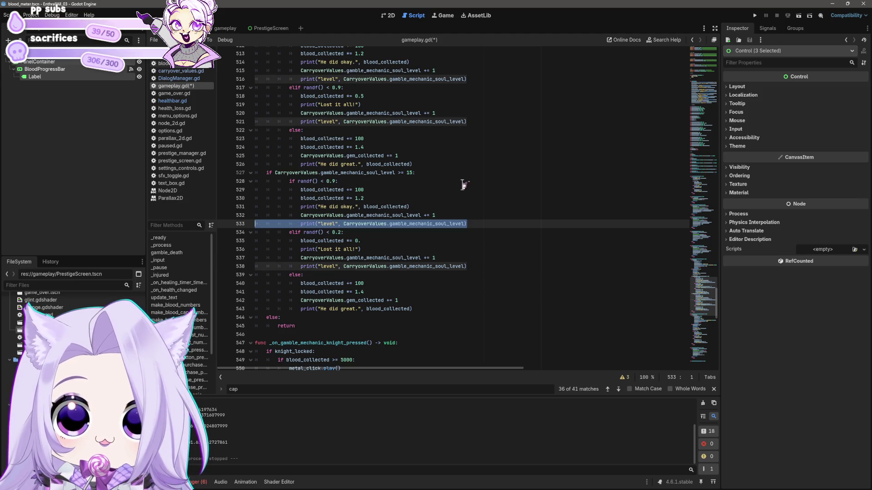
pyautogui.hotkey('shift', 'Up')
pyautogui.hotkey('shift', 'Up')
pyautogui.hotkey('shift', 'Up')
pyautogui.press('Delete')
pyautogui.press('Delete')
pyautogui.press('Down')
pyautogui.press('Down')
pyautogui.press('Down')
pyautogui.write('if randf() < 0.9: \t\t\t\tblood_collected += 100 \t\t\t\tblood_collected *= 1.2 \t\t\t\tprint("He did okay.", blood_collected) \t\t\t\tCarryoverValues.gamble_mechanic_soul_level += 1 \t\t\t\tprint("level", CarryoverValues.gamble_mechanic_soul_level)')
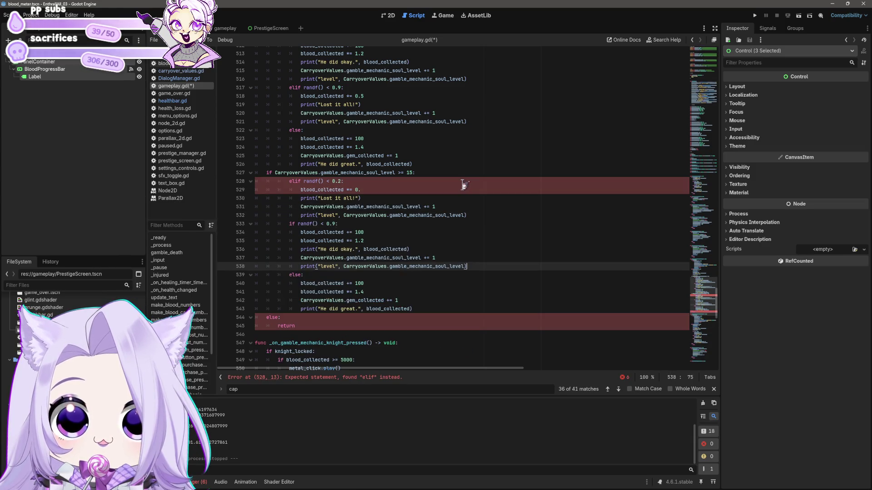
pyautogui.press('Up')
pyautogui.press('Up')
pyautogui.press('Up')
pyautogui.press('Home')
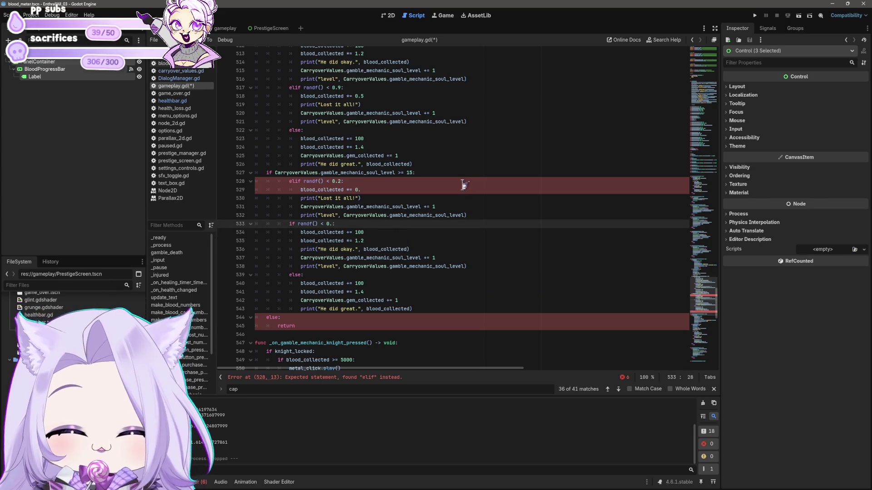
# Step: Make the first chance check an if and the second an elif, save, and run the game
pyautogui.press('Up')
pyautogui.press('Up')
pyautogui.press('Up')
pyautogui.press('Home')
pyautogui.press('Delete')
pyautogui.press('Delete')
pyautogui.press('Down')
pyautogui.press('Down')
pyautogui.press('Down')
pyautogui.write('el')
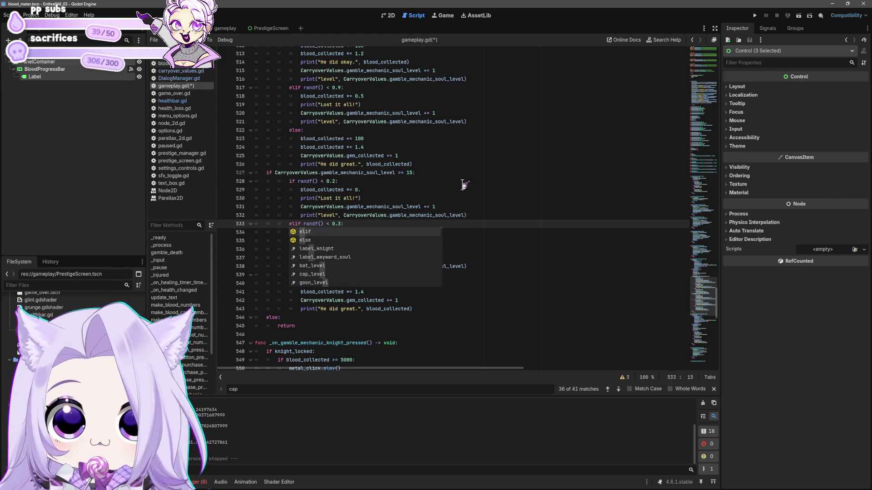
pyautogui.click(510, 200)
pyautogui.click(501, 232)
pyautogui.hotkey('ctrl', 's')
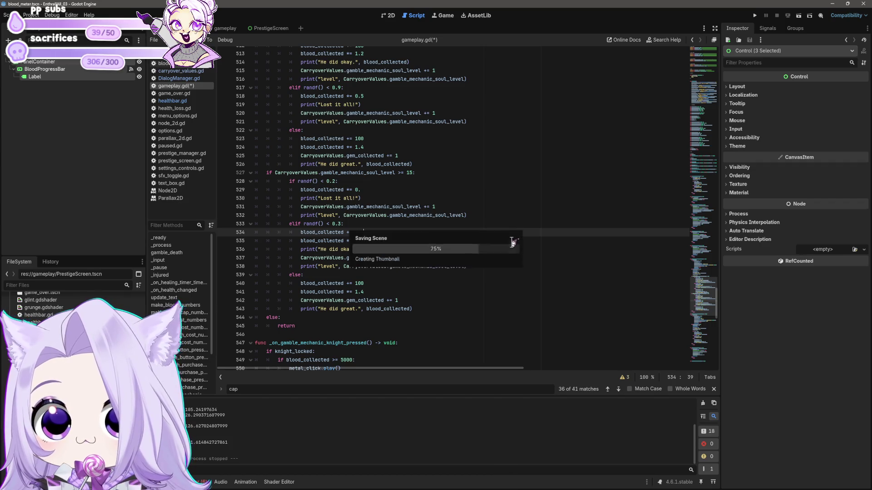
pyautogui.click(541, 250)
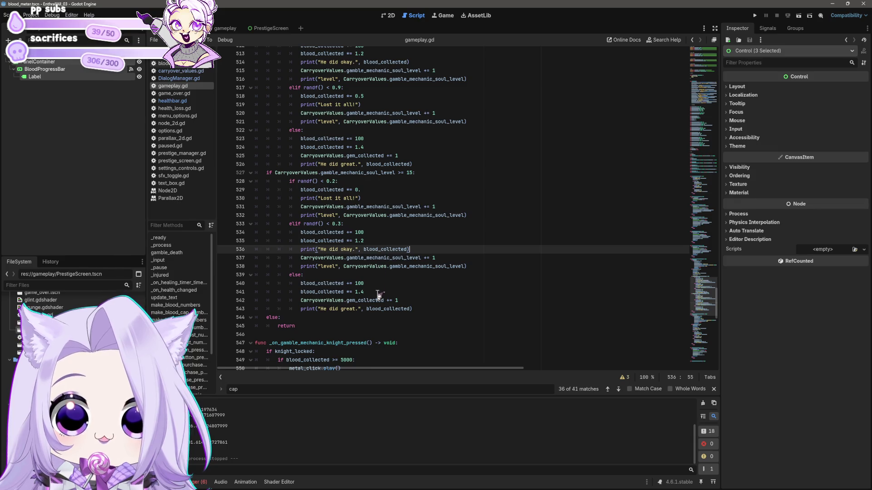
pyautogui.click(755, 16)
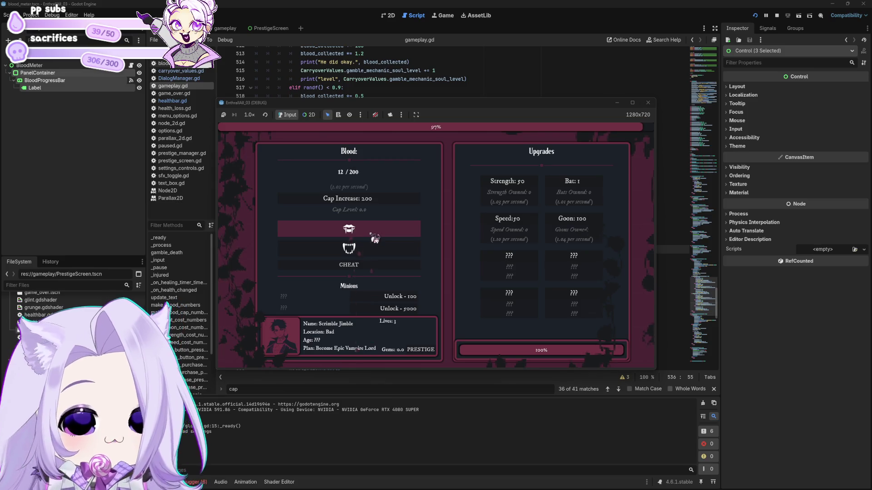
# Step: Bite for blood and unlock the Wayward Soul for 100 blood
pyautogui.click(375, 238)
pyautogui.click(377, 236)
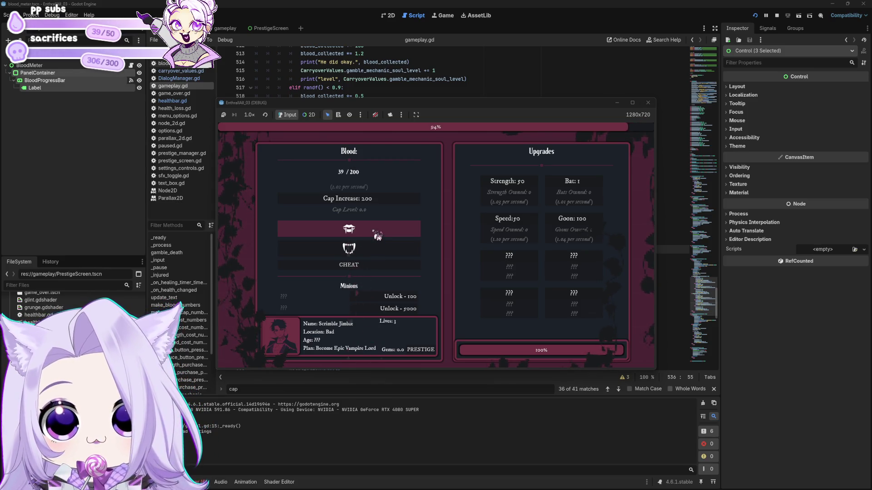
pyautogui.click(378, 235)
pyautogui.click(378, 235)
pyautogui.click(379, 235)
pyautogui.click(415, 296)
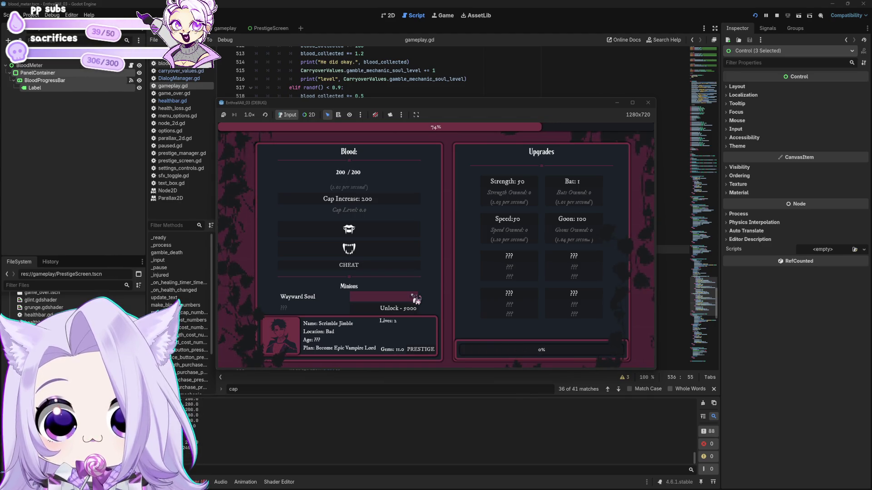
# Step: Move the game window aside to check the script, then restore it
pyautogui.moveTo(517, 105)
pyautogui.mouseDown()
pyautogui.moveTo(519, 363)
pyautogui.moveTo(675, 221)
pyautogui.mouseUp()
pyautogui.scroll(1, 335, 280)
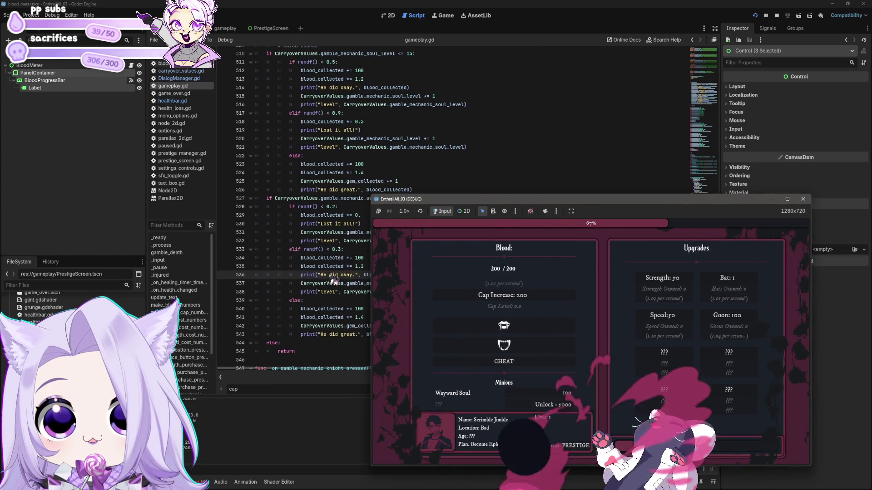
pyautogui.moveTo(534, 201); pyautogui.dragTo(527, 193)
pyautogui.moveTo(569, 314)
pyautogui.mouseDown()
pyautogui.moveTo(569, 354)
pyautogui.moveTo(481, 106)
pyautogui.mouseUp()
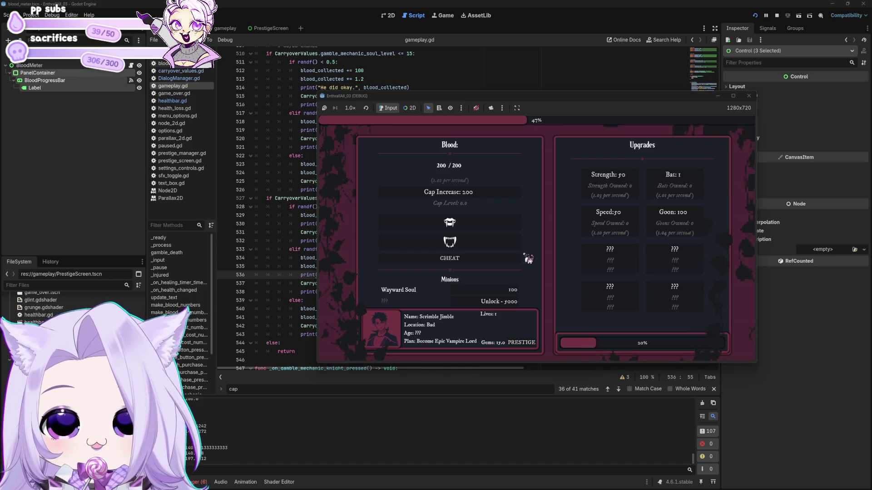
# Step: Buy three bats and three speed upgrades, collect blood, buy a cap increase, and add more bats
pyautogui.tripleClick(694, 181)
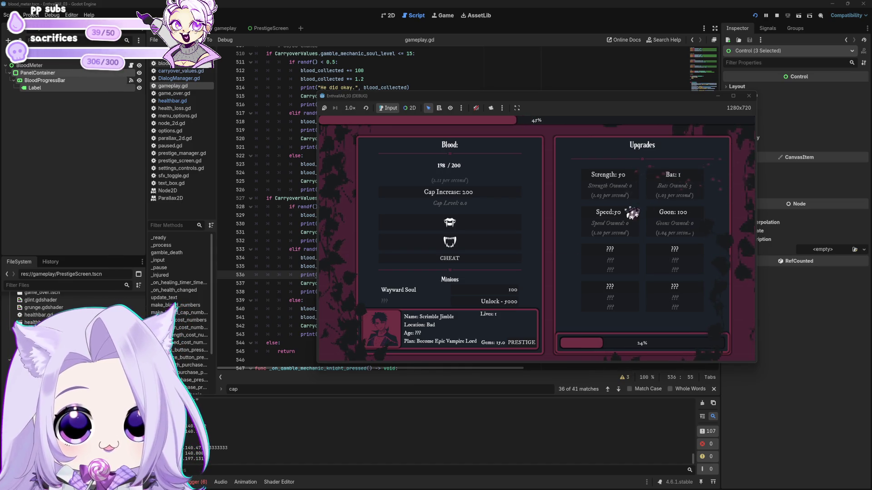
pyautogui.tripleClick(612, 222)
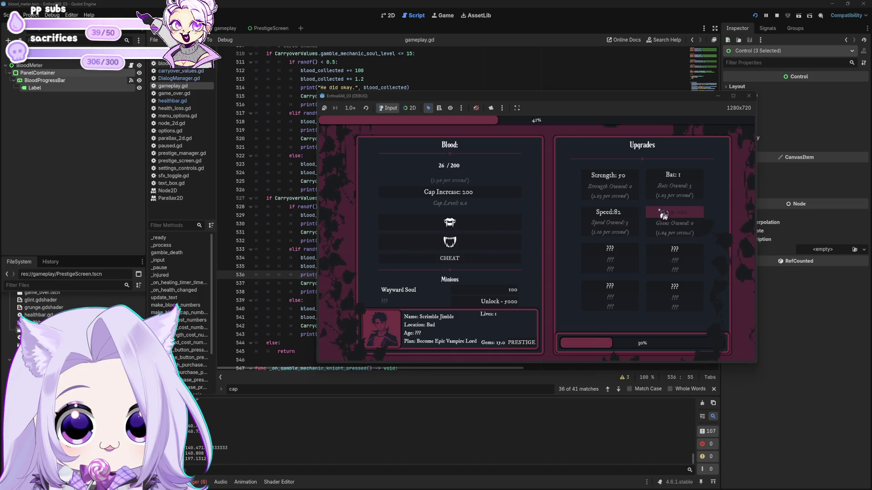
pyautogui.click(490, 226)
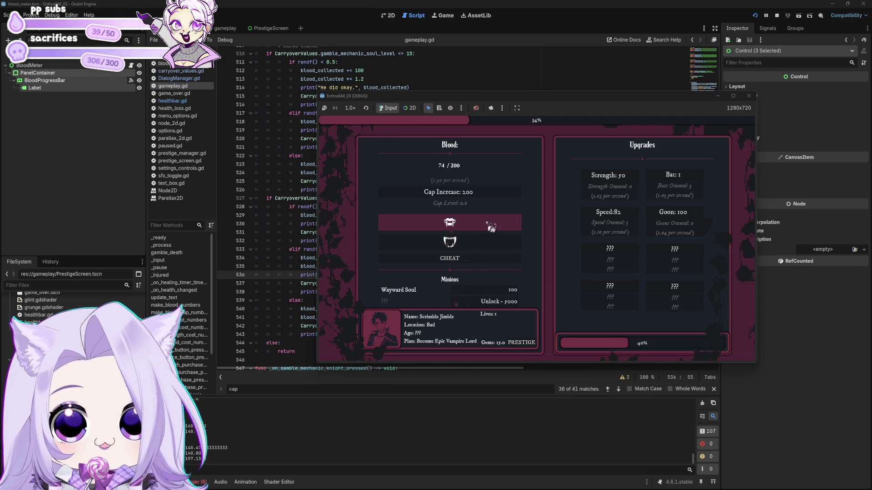
pyautogui.click(490, 226)
pyautogui.click(490, 226)
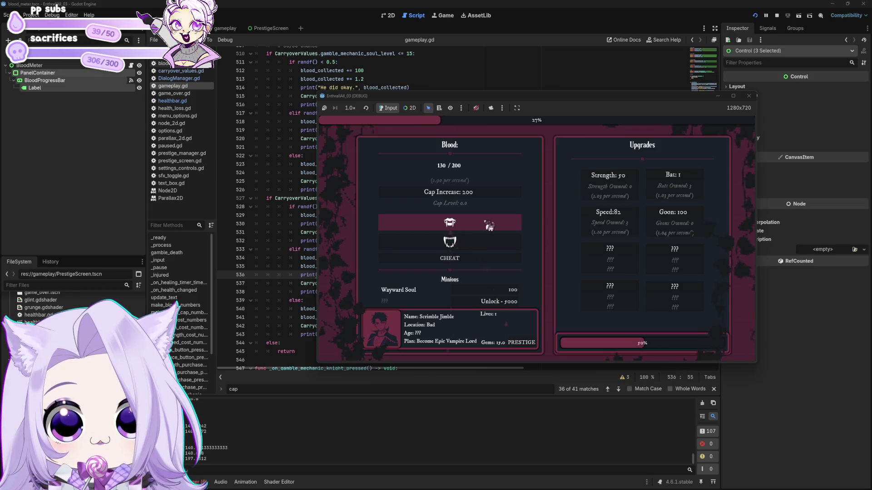
pyautogui.click(489, 226)
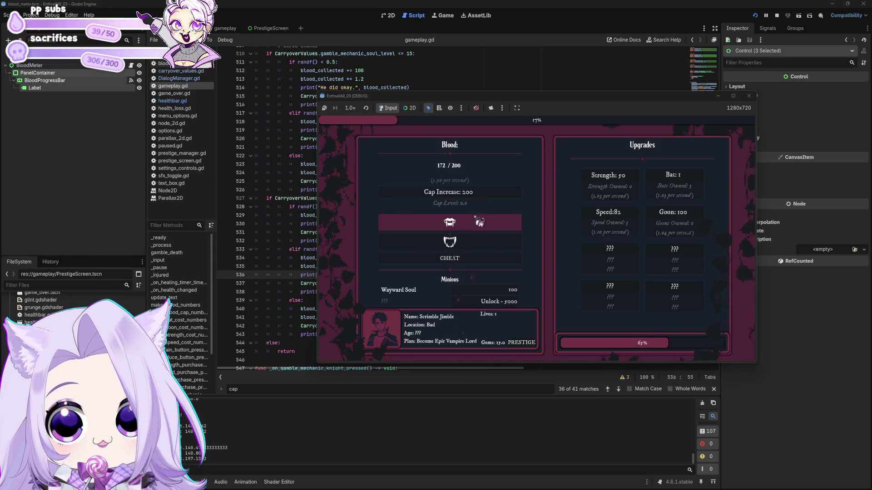
pyautogui.click(477, 192)
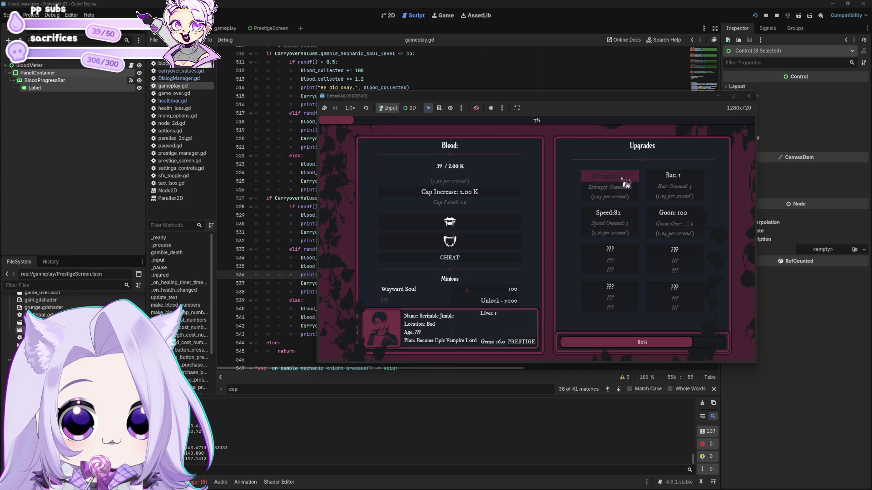
pyautogui.click(671, 181)
pyautogui.click(670, 181)
pyautogui.click(671, 181)
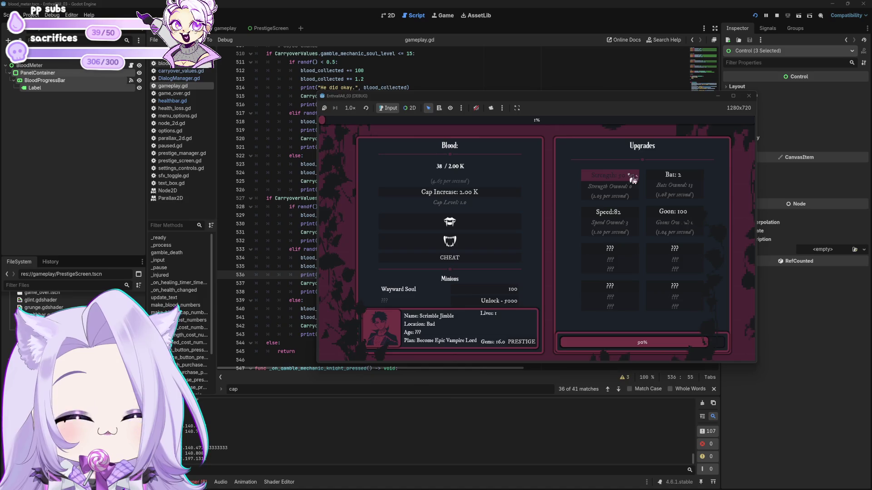
# Step: Spend gems on prestige speed and strength upgrades and start the next night
pyautogui.click(565, 231)
pyautogui.click(564, 223)
pyautogui.click(566, 230)
pyautogui.click(571, 230)
pyautogui.click(568, 222)
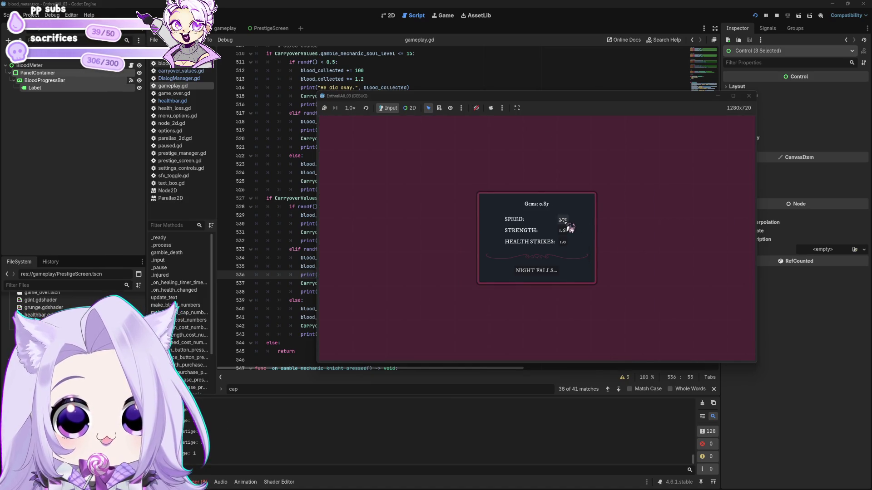
pyautogui.click(555, 271)
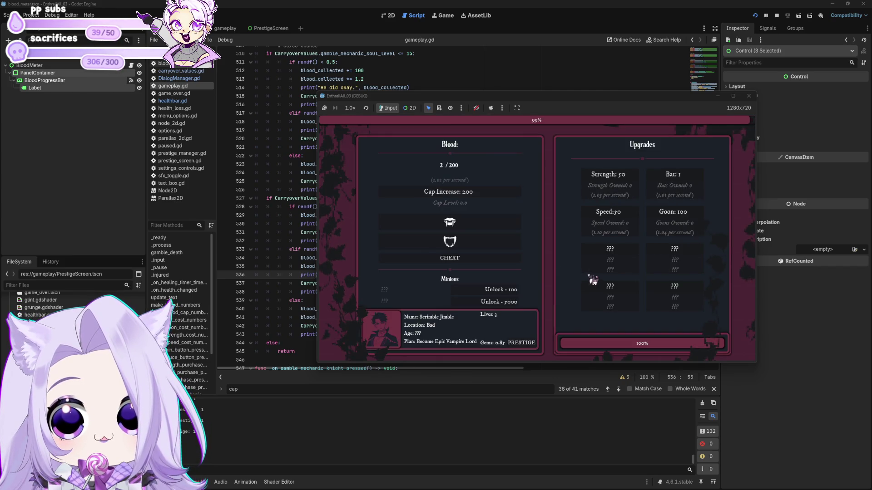
# Step: Unlock the Wayward Soul, raise the blood cap to 2.00K, gamble on a Wayward Soul, and close the game
pyautogui.click(489, 225)
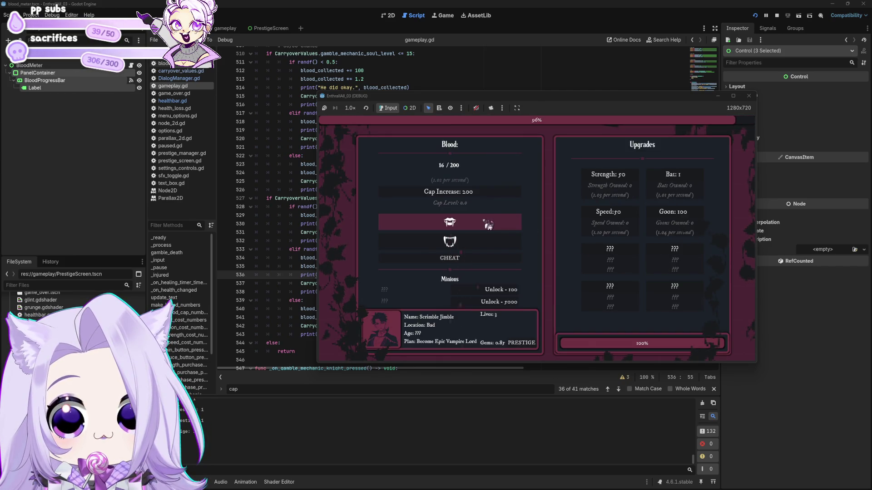
pyautogui.click(496, 290)
pyautogui.click(492, 225)
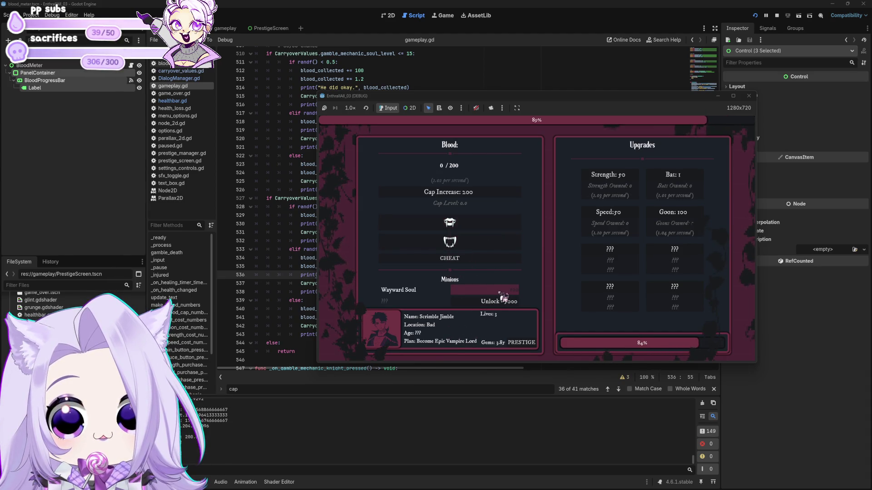
pyautogui.click(492, 202)
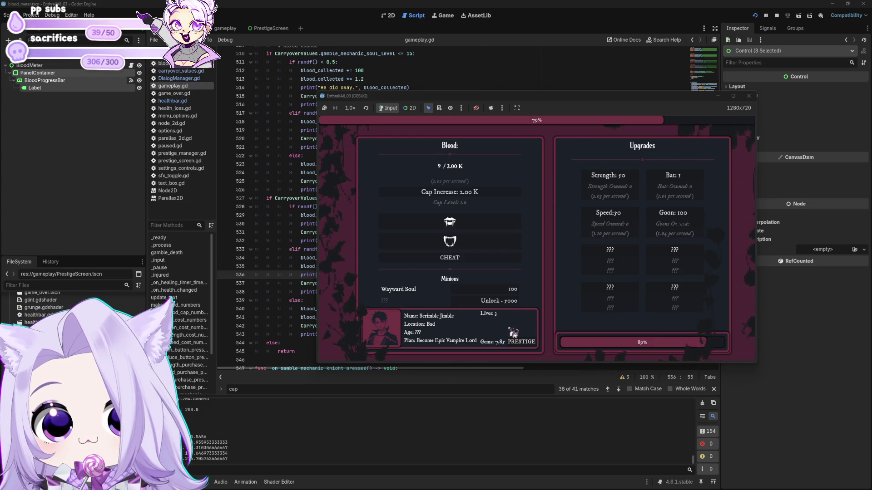
pyautogui.click(517, 290)
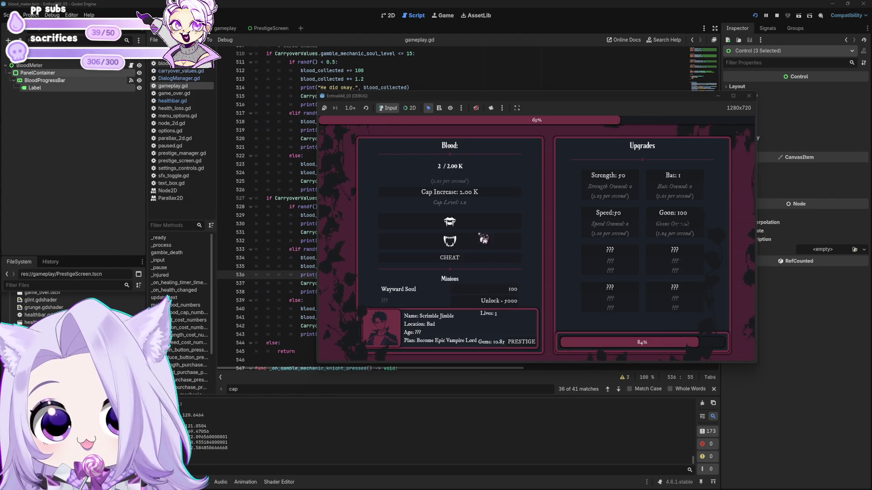
pyautogui.click(488, 229)
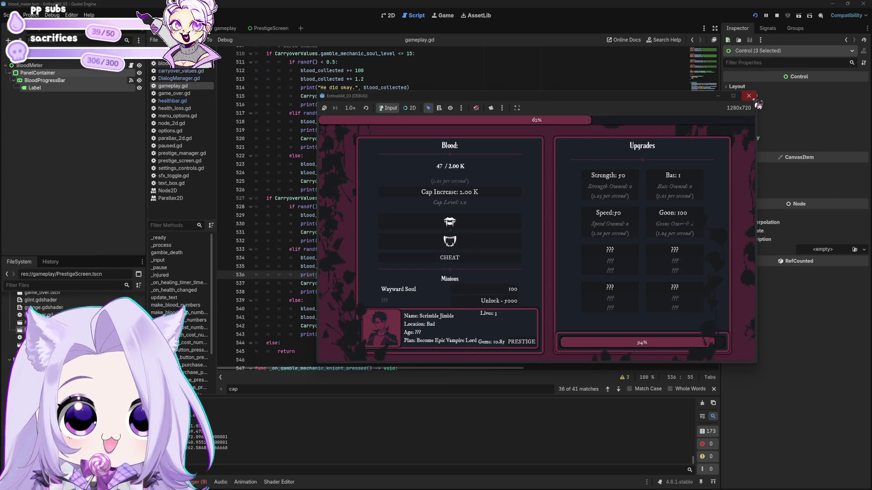
pyautogui.click(749, 96)
pyautogui.click(399, 173)
# Step: Change line 510's check to <= 100, turn line 527's if into elif, and relaunch the game
pyautogui.click(409, 199)
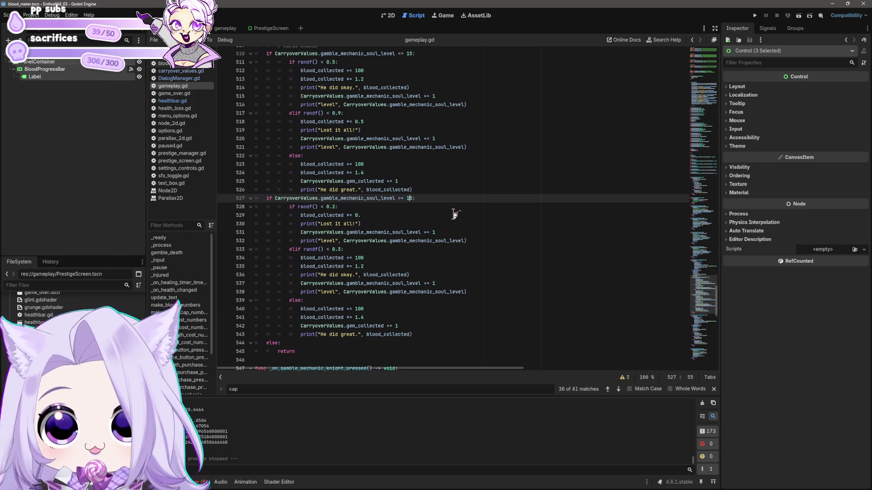
pyautogui.scroll(3, 417, 193)
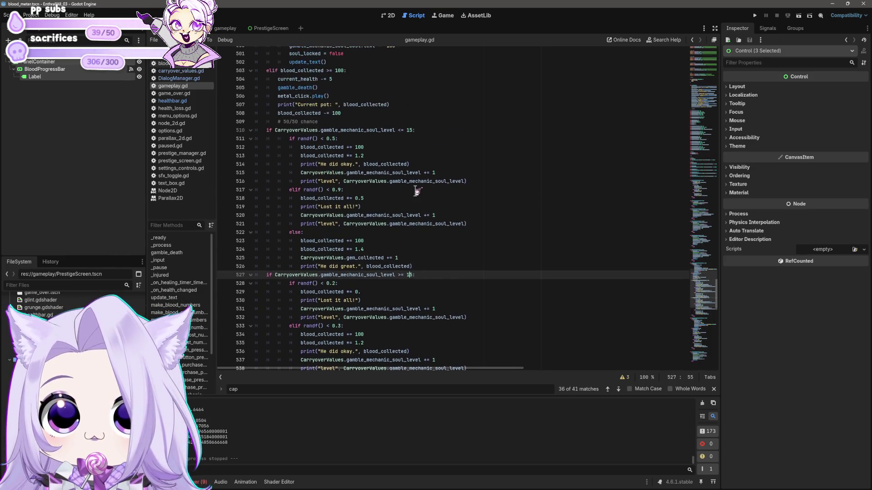
pyautogui.write('00')
pyautogui.click(409, 130)
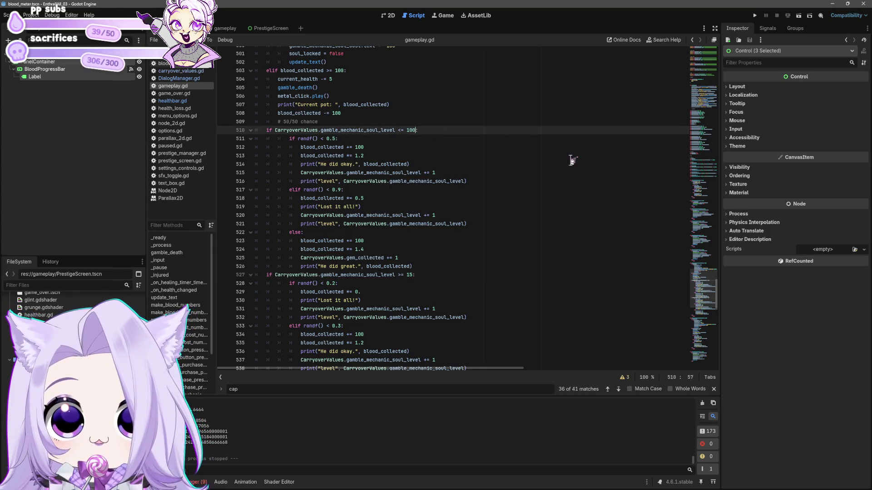
pyautogui.write(':')
pyautogui.click(413, 275)
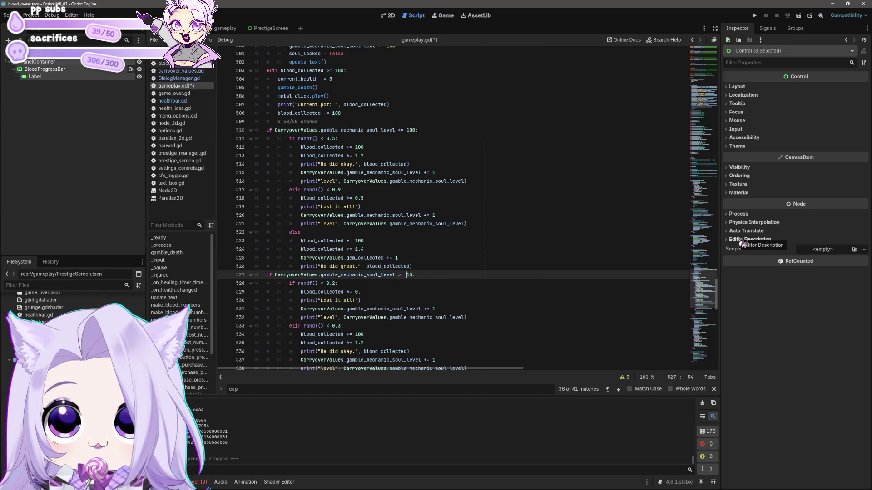
pyautogui.press('Home')
pyautogui.write('el')
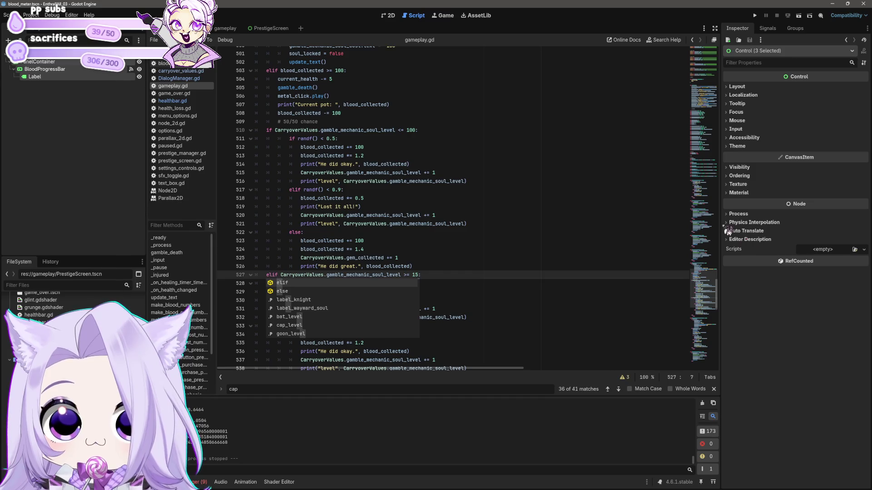
pyautogui.click(518, 292)
pyautogui.scroll(-5, 516, 259)
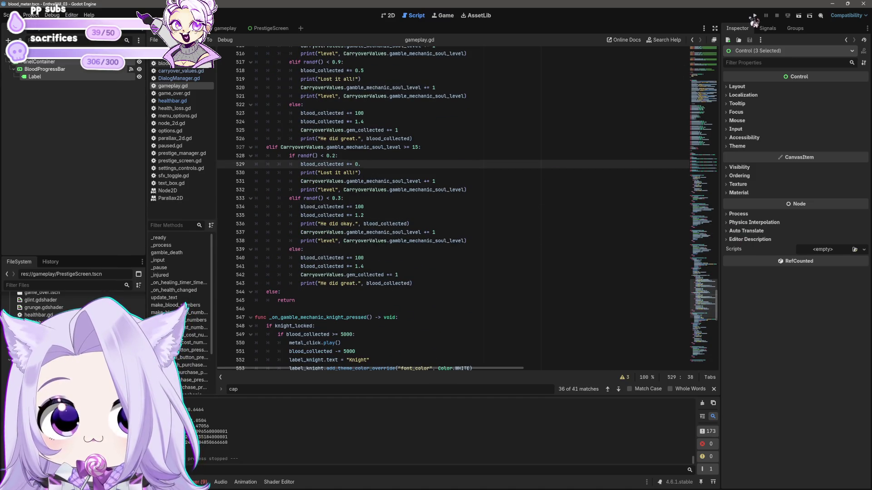
pyautogui.click(755, 15)
# Step: Start a new run from the title menu and buy six bats
pyautogui.click(441, 265)
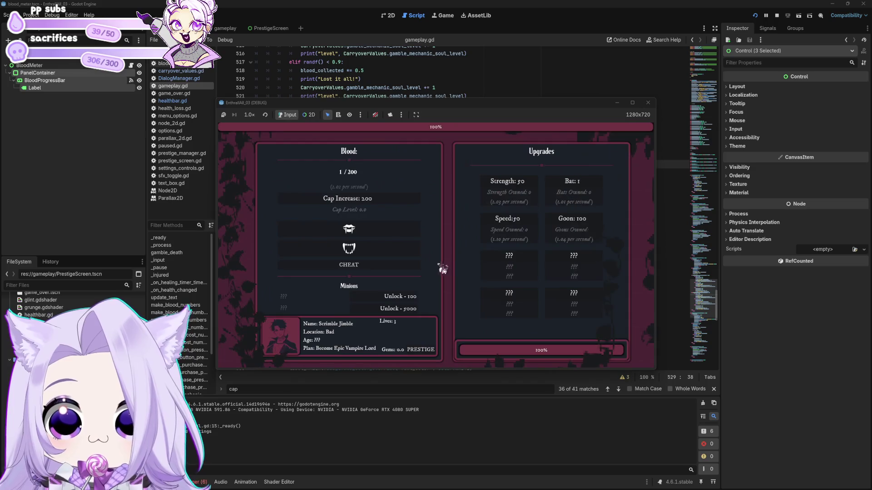
pyautogui.click(582, 185)
pyautogui.click(581, 185)
pyautogui.click(580, 185)
pyautogui.click(581, 186)
pyautogui.click(580, 185)
pyautogui.click(579, 186)
pyautogui.click(579, 185)
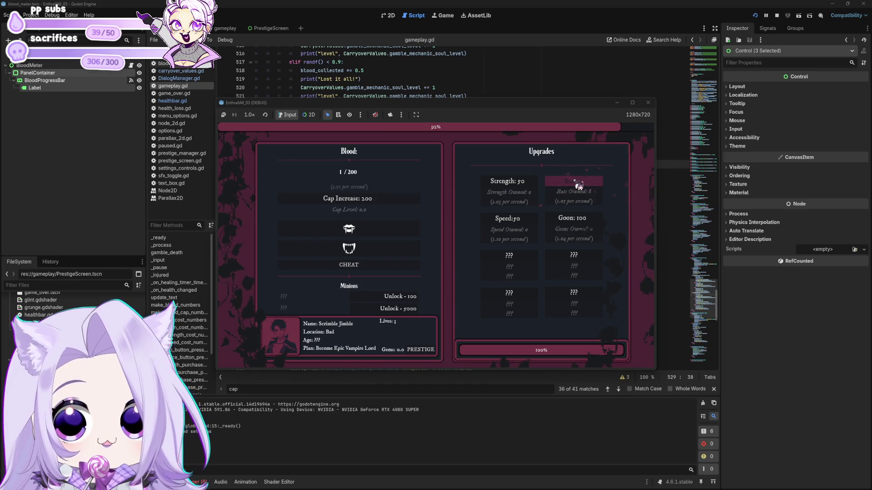
# Step: Bite four times to gather blood, then unlock the Wayward Soul minion
pyautogui.click(396, 232)
pyautogui.click(397, 233)
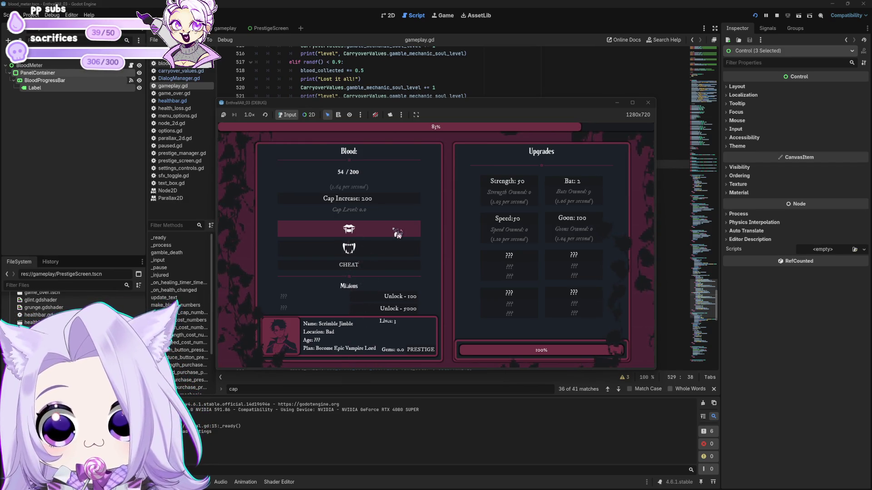
pyautogui.click(398, 233)
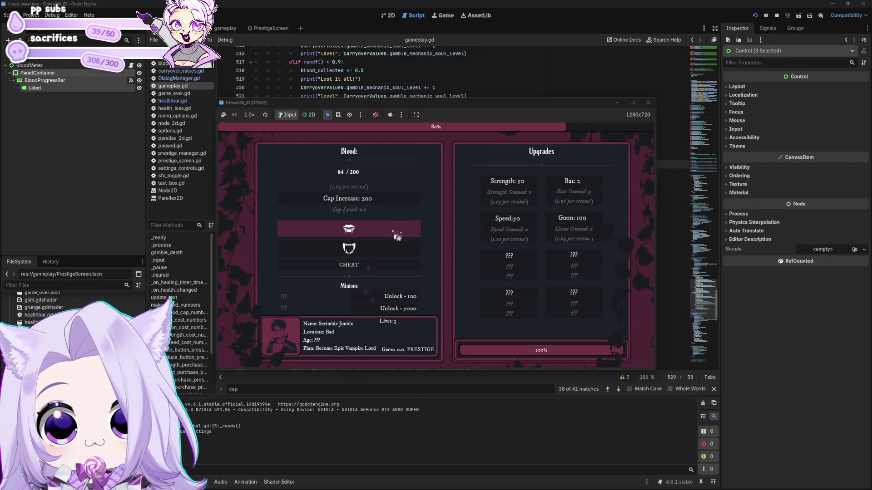
pyautogui.click(397, 236)
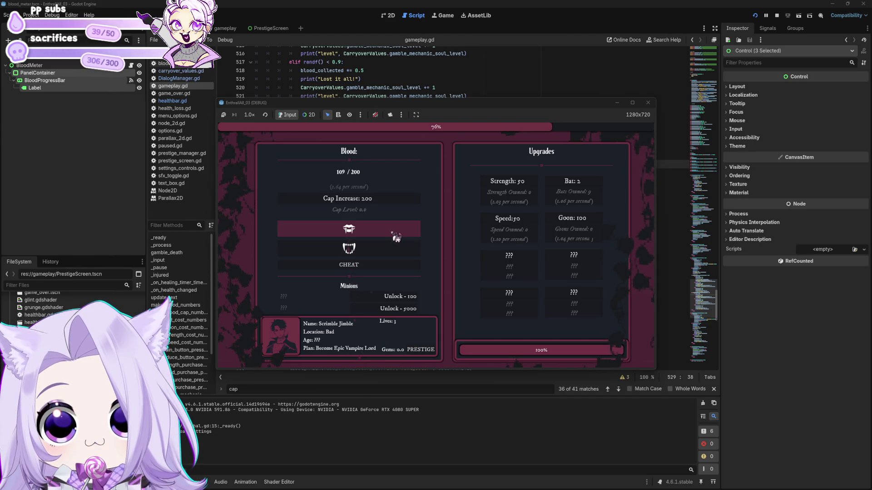
pyautogui.click(393, 264)
# Step: Gamble blood with the Wayward Soul repeatedly until Night Falls shows 3.0 gems
pyautogui.click(390, 301)
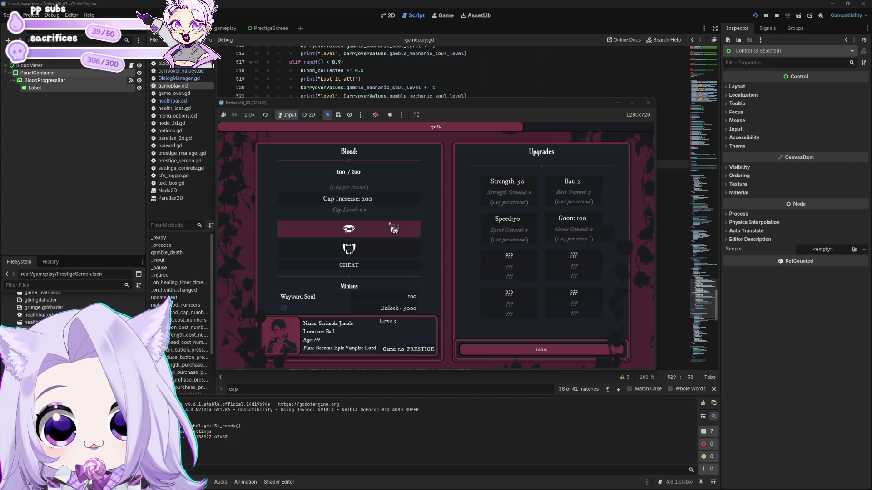
pyautogui.click(402, 297)
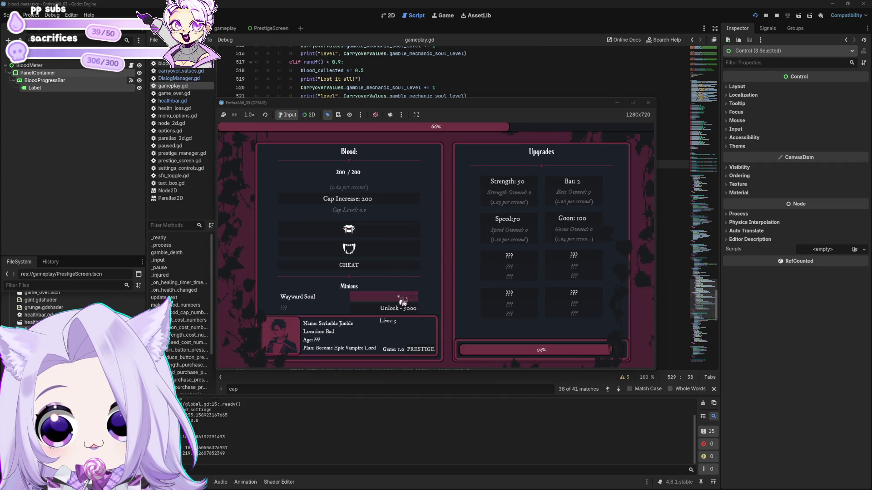
pyautogui.click(402, 299)
pyautogui.click(402, 300)
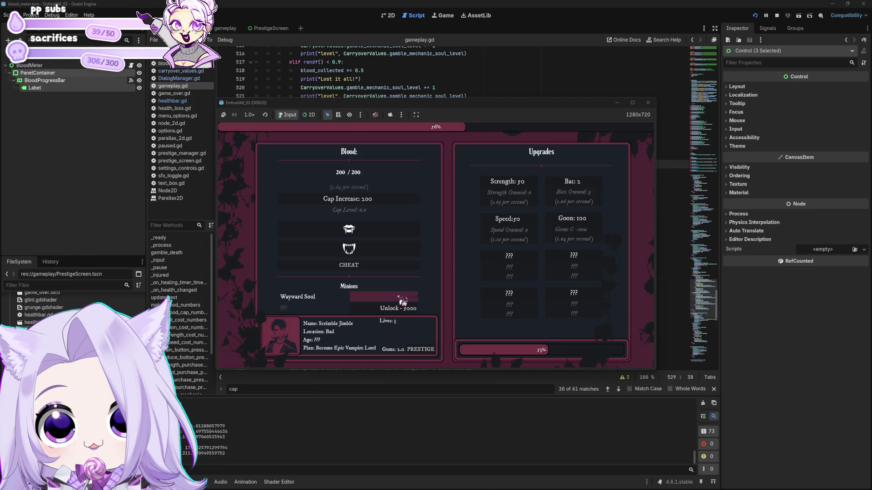
pyautogui.click(401, 300)
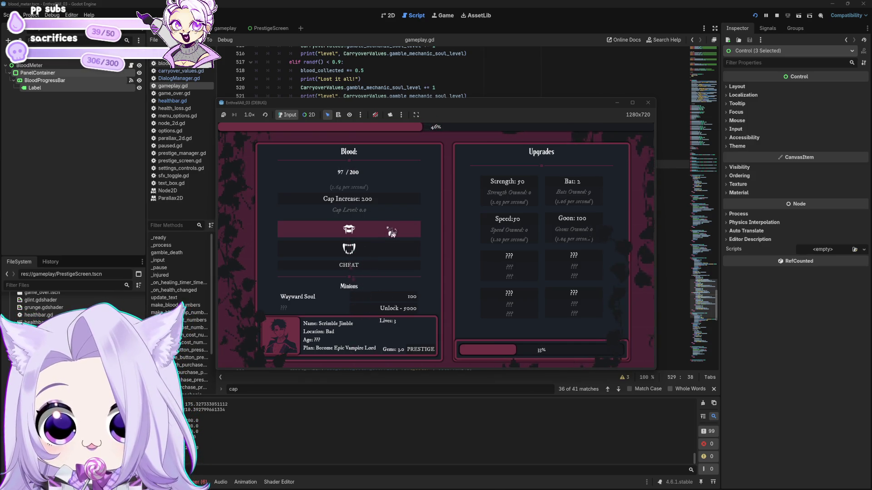
pyautogui.click(396, 301)
pyautogui.click(396, 301)
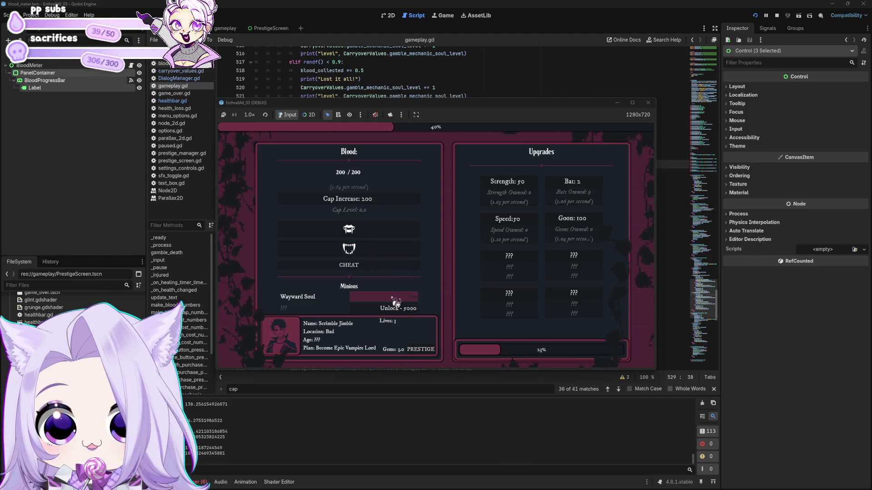
pyautogui.click(396, 301)
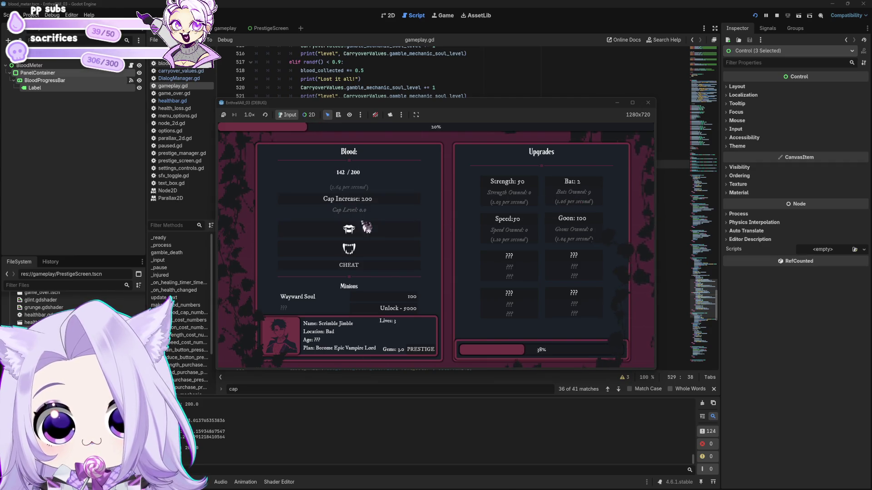
pyautogui.click(398, 302)
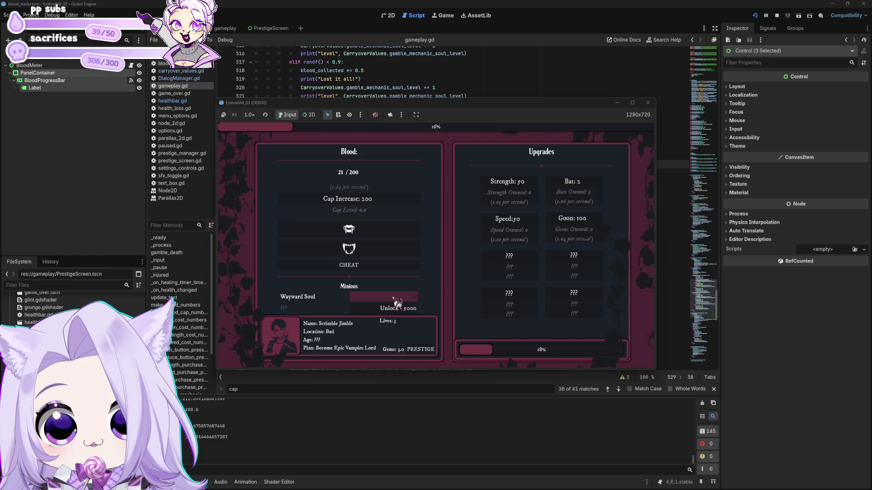
pyautogui.click(397, 302)
pyautogui.click(398, 302)
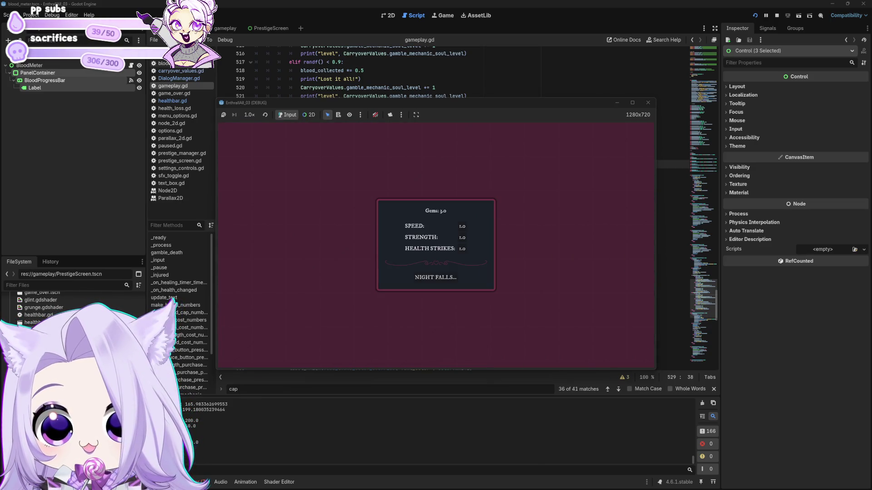
# Step: Spend gems on Speed and Health Strikes, then start the next night
pyautogui.click(463, 228)
pyautogui.click(464, 249)
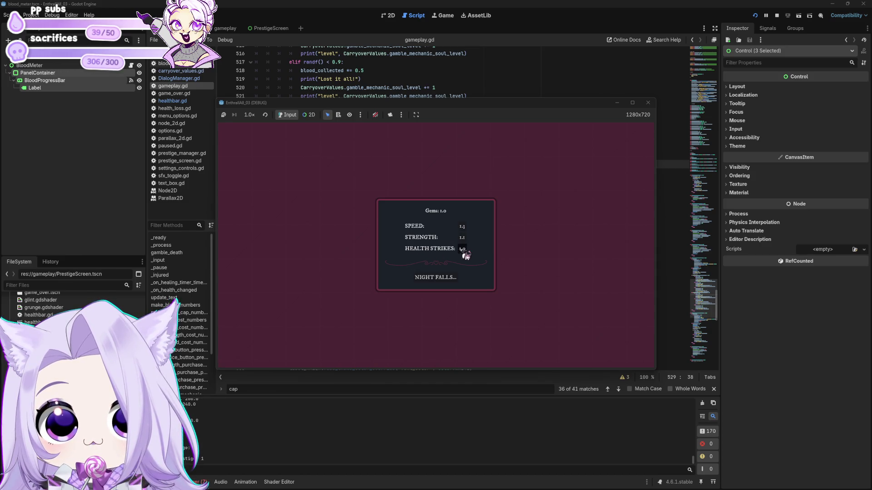
pyautogui.click(450, 283)
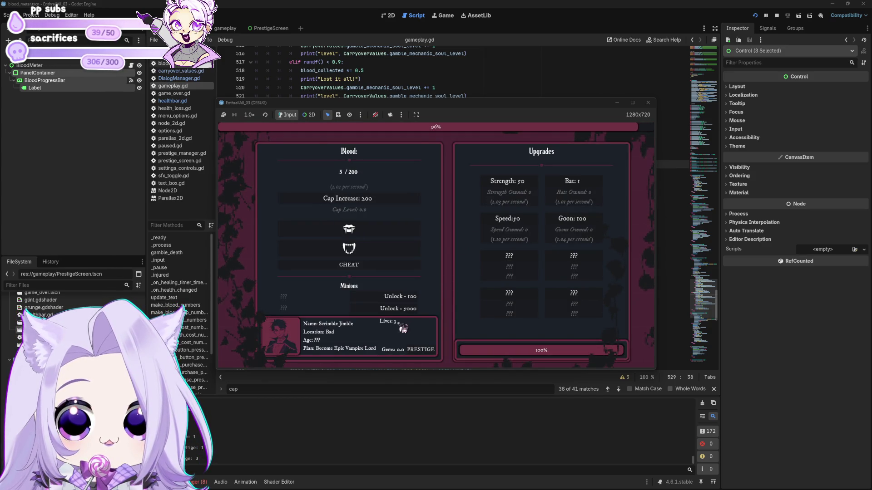
# Step: Buy four bats and bite twice to gather blood
pyautogui.click(598, 184)
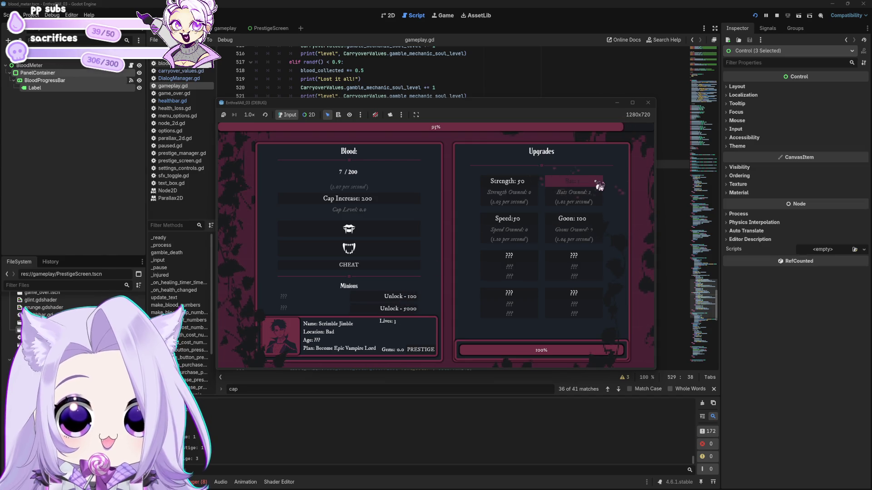
pyautogui.click(599, 184)
pyautogui.click(598, 185)
pyautogui.click(598, 185)
pyautogui.click(598, 185)
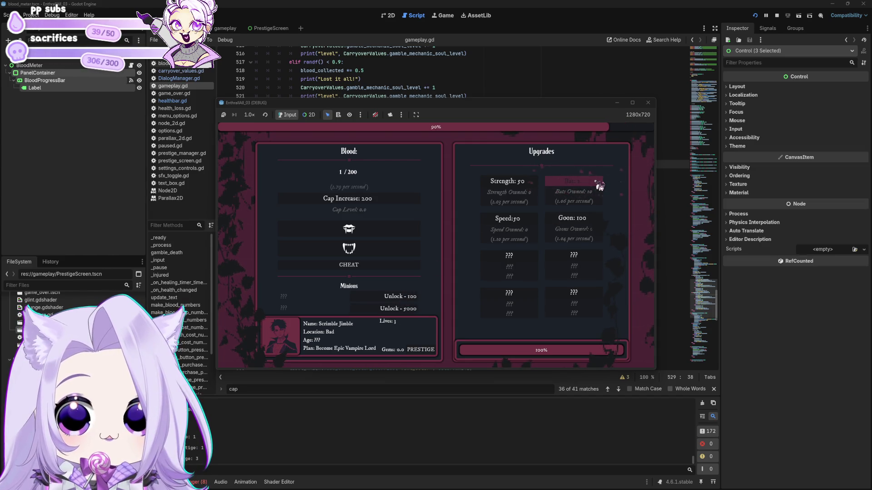
pyautogui.click(399, 236)
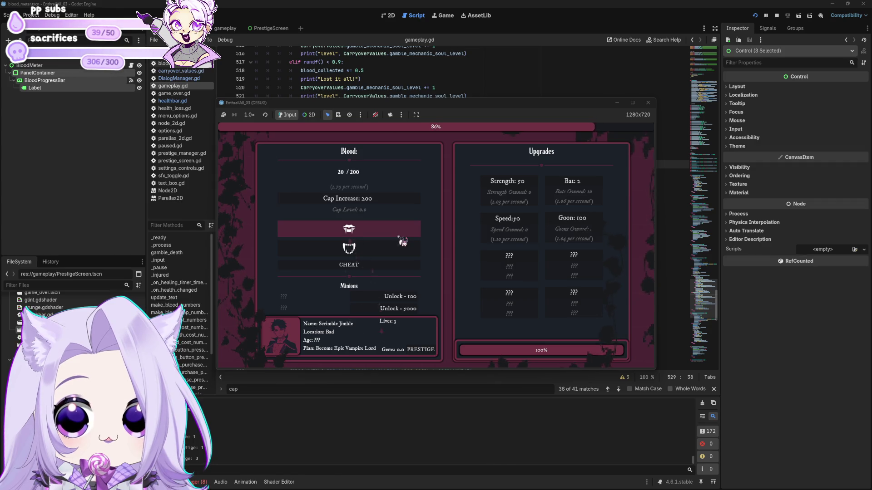
pyautogui.click(385, 252)
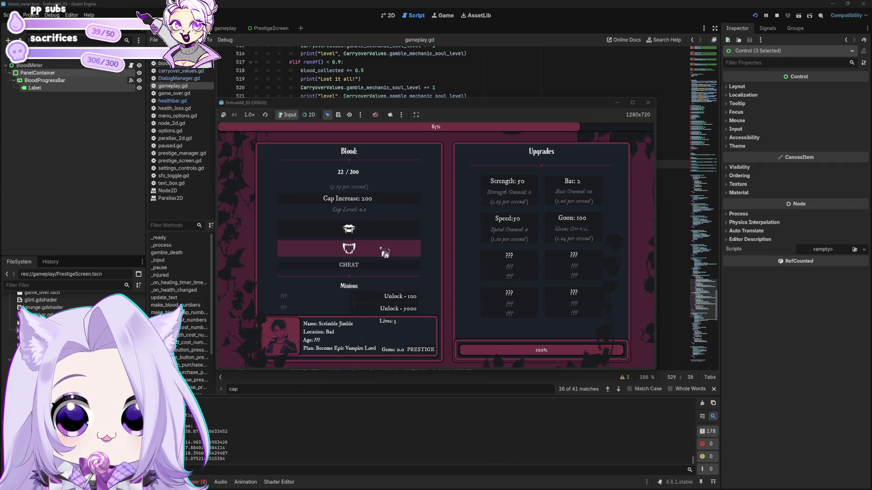
pyautogui.click(390, 230)
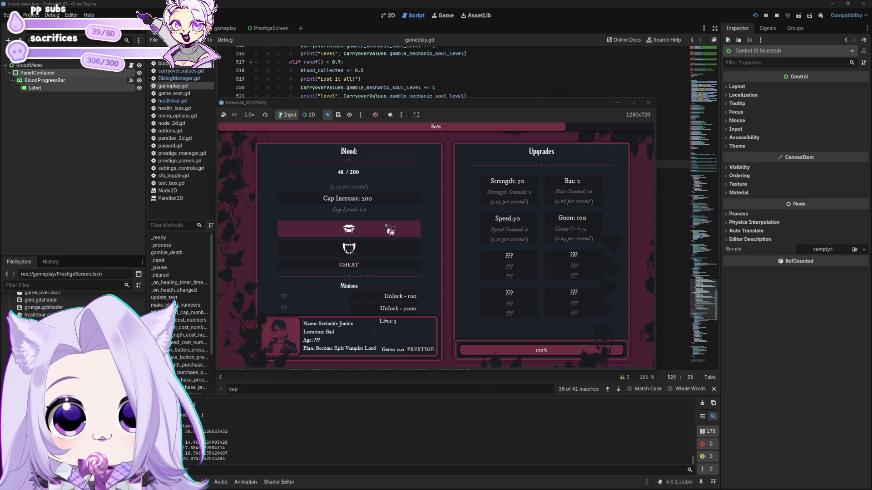
# Step: Gamble blood twice, fill blood to the 200 cap, unlock and buy Wayward Soul, then stop the game
pyautogui.click(390, 229)
pyautogui.click(380, 228)
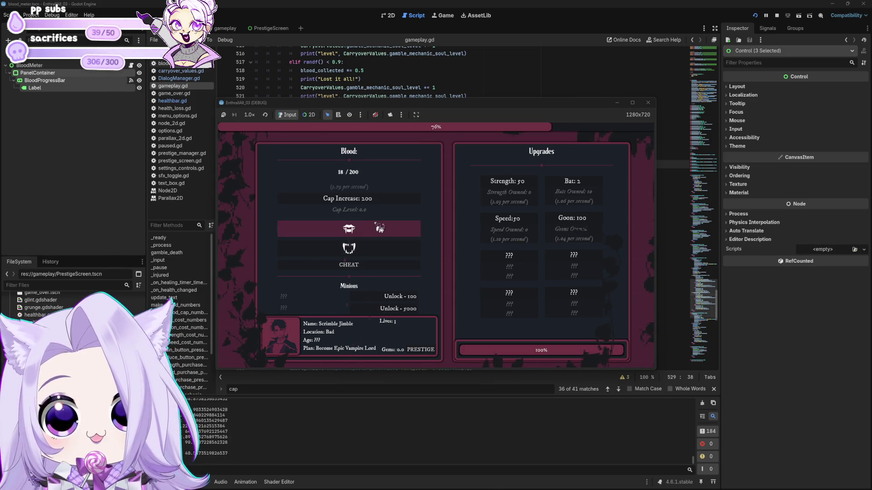
pyautogui.click(381, 266)
pyautogui.click(386, 296)
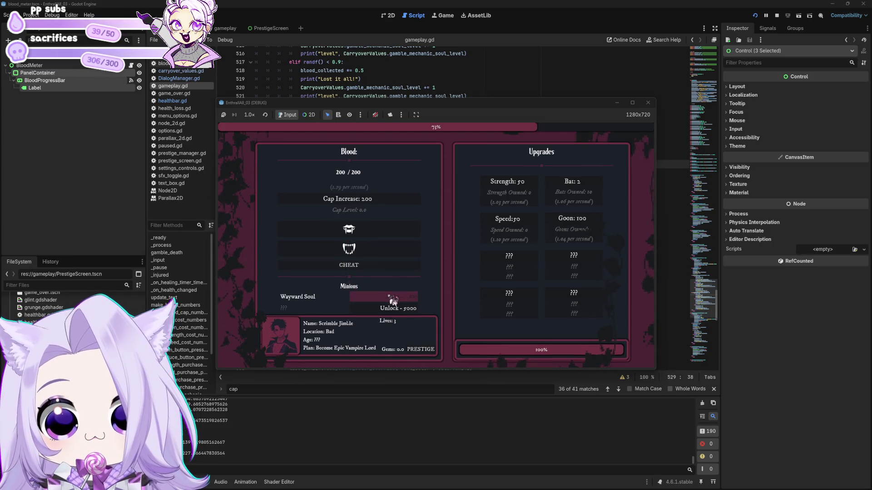
pyautogui.click(399, 298)
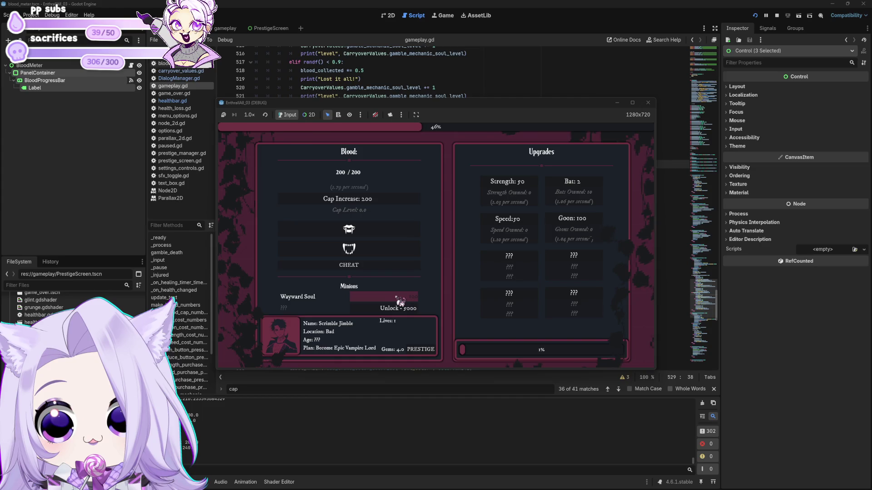
pyautogui.click(648, 103)
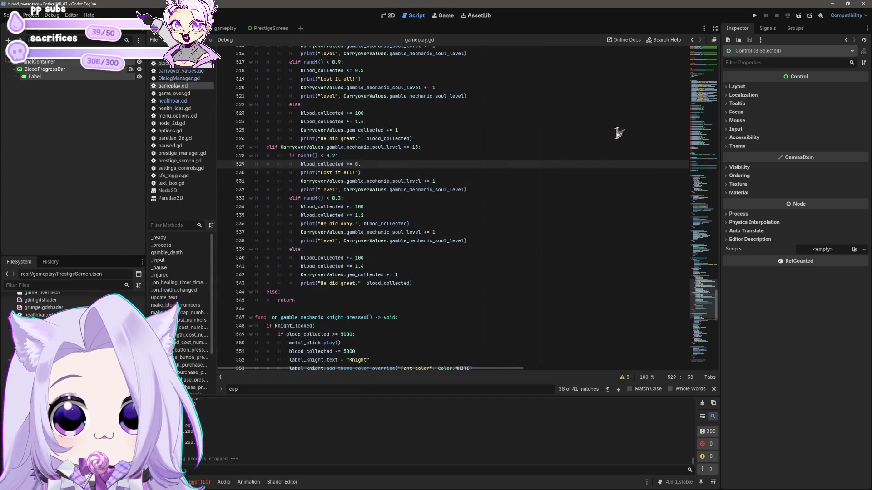
# Step: Raise the line 527 soul-level check from >= 15 to >= 100 and run the project
pyautogui.click(435, 251)
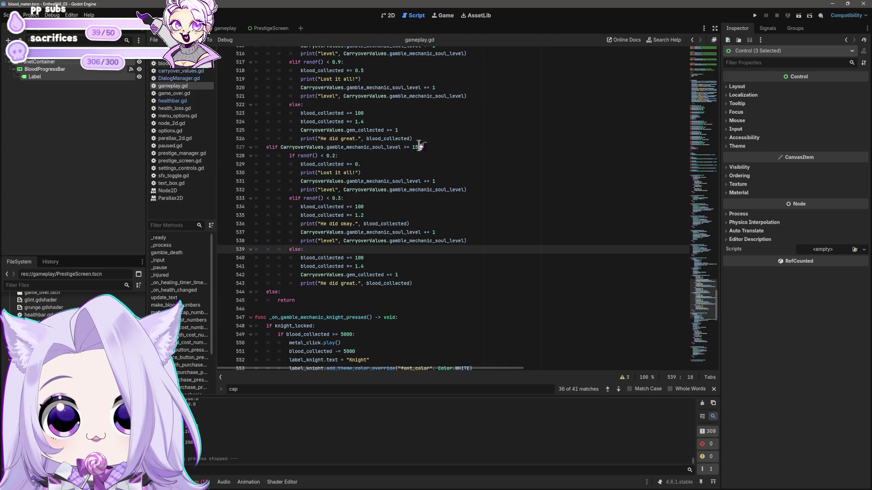
pyautogui.click(440, 147)
pyautogui.click(442, 138)
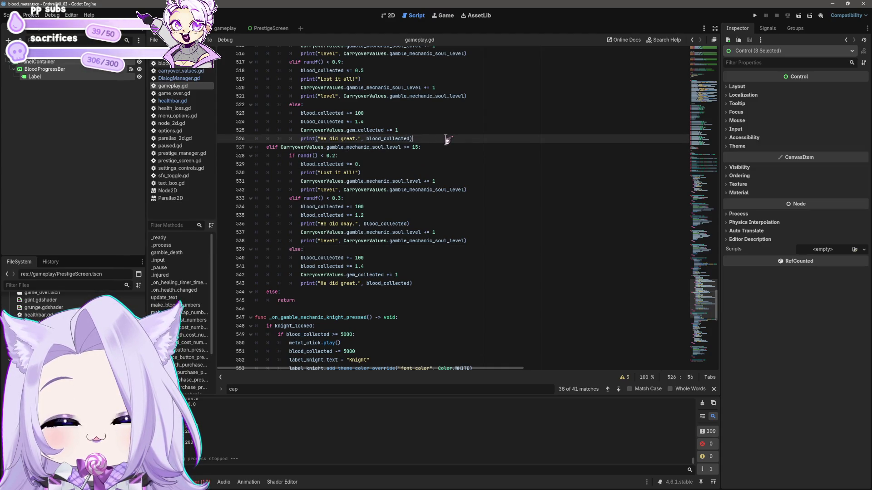
pyautogui.scroll(2, 449, 178)
pyautogui.scroll(2, 449, 179)
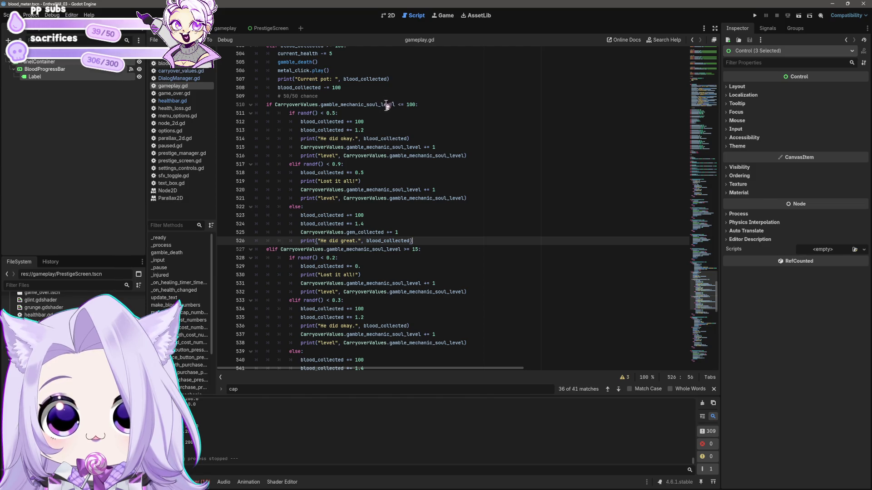
pyautogui.click(409, 105)
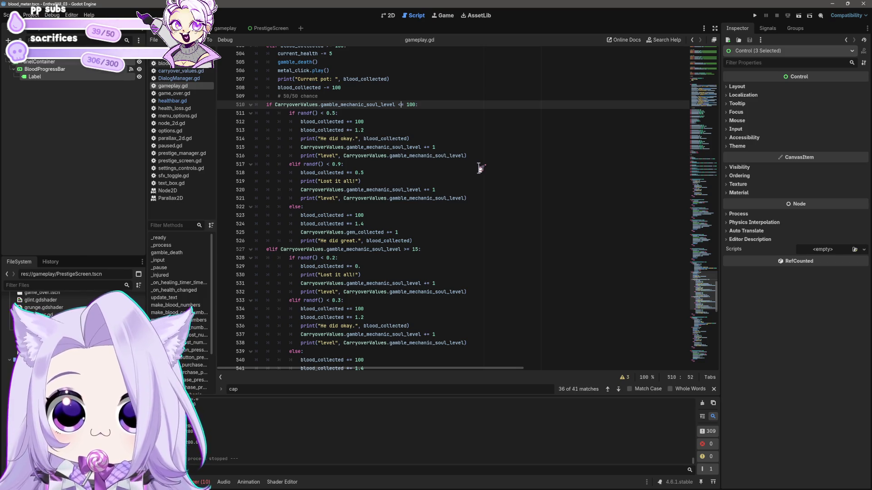
pyautogui.scroll(5, 480, 168)
pyautogui.scroll(-4, 408, 246)
pyautogui.scroll(-2, 429, 260)
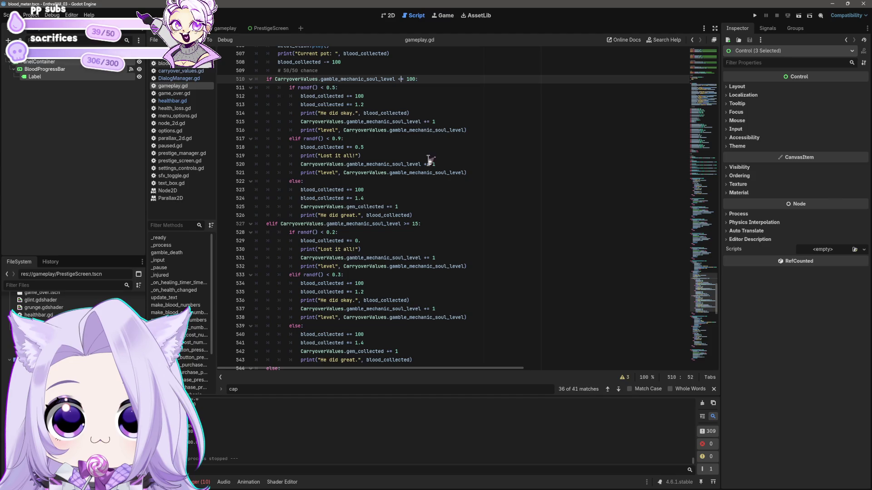
pyautogui.moveTo(442, 175)
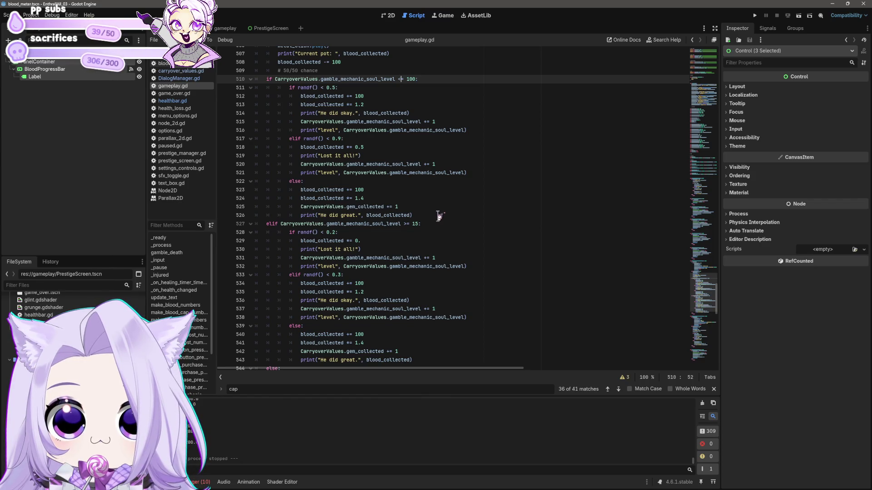
pyautogui.click(434, 224)
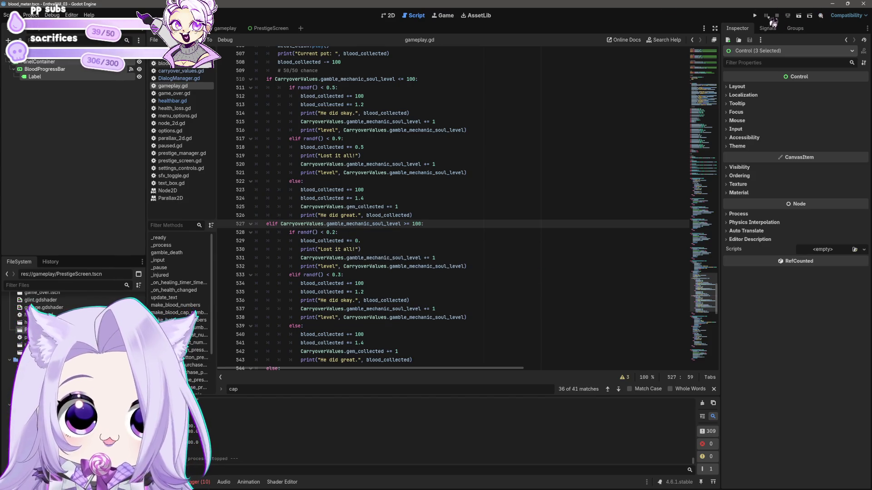
pyautogui.click(755, 16)
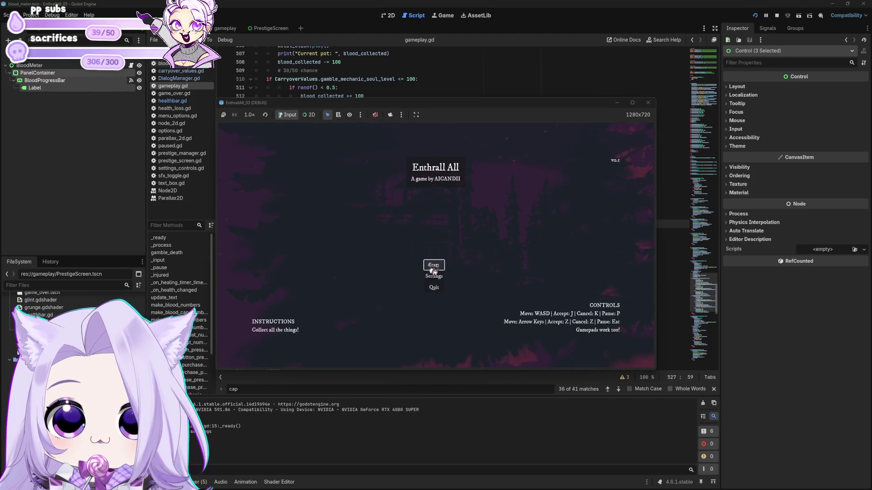
# Step: Start a new game and gather blood with four fang clicks
pyautogui.click(432, 267)
pyautogui.click(382, 234)
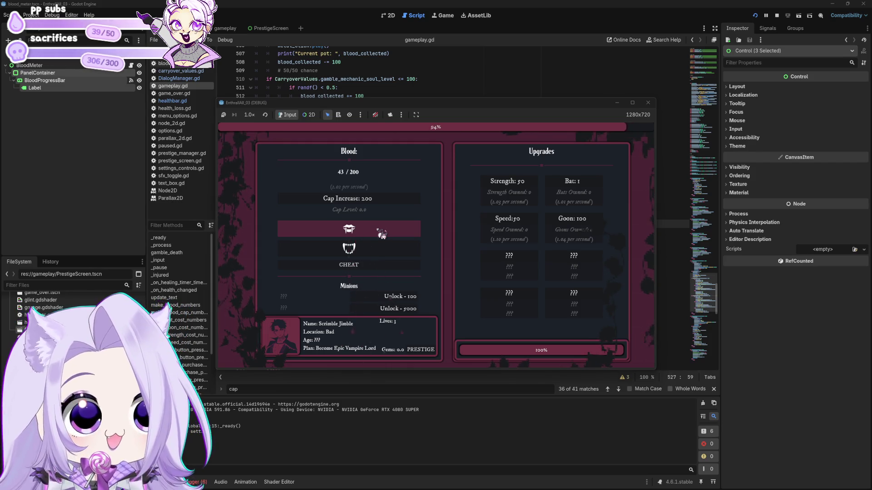
pyautogui.click(406, 228)
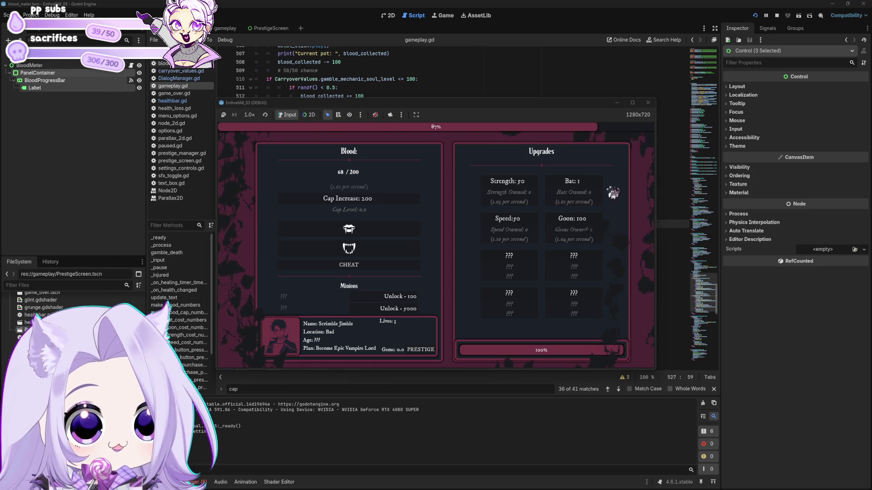
pyautogui.click(368, 232)
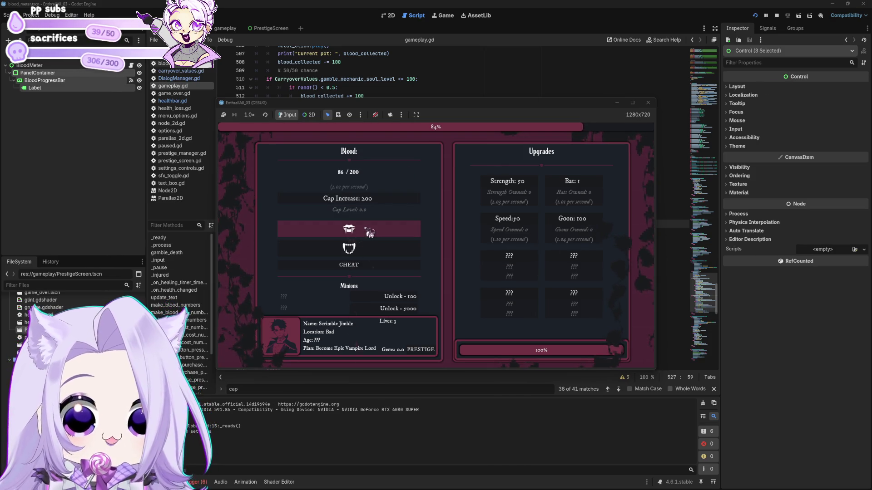
pyautogui.click(369, 232)
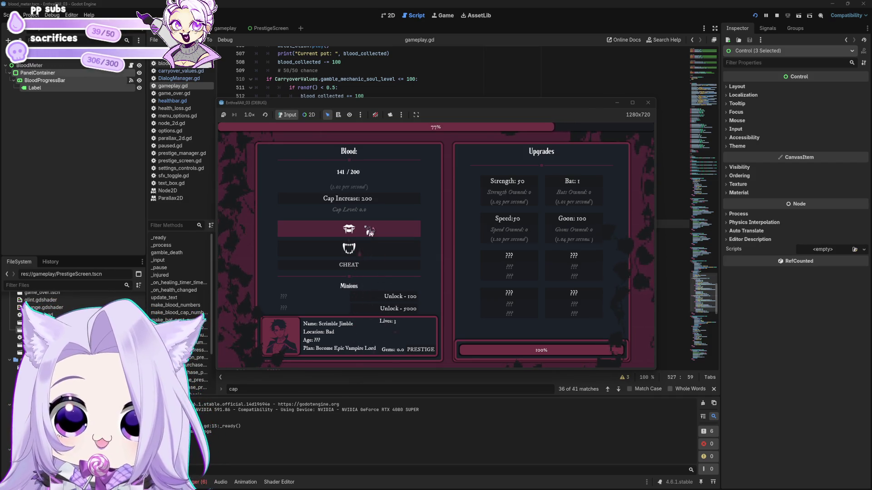
# Step: Unlock and buy a Wayward Soul minion, then stop the running game
pyautogui.click(400, 300)
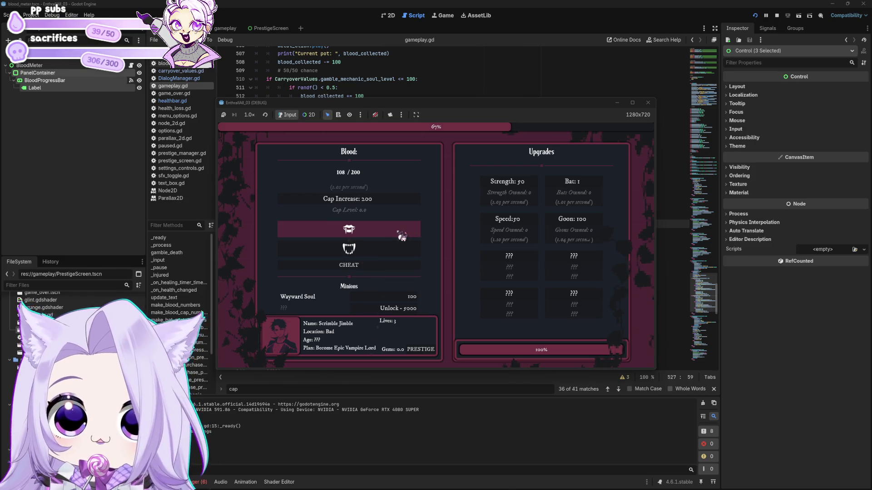
pyautogui.click(412, 297)
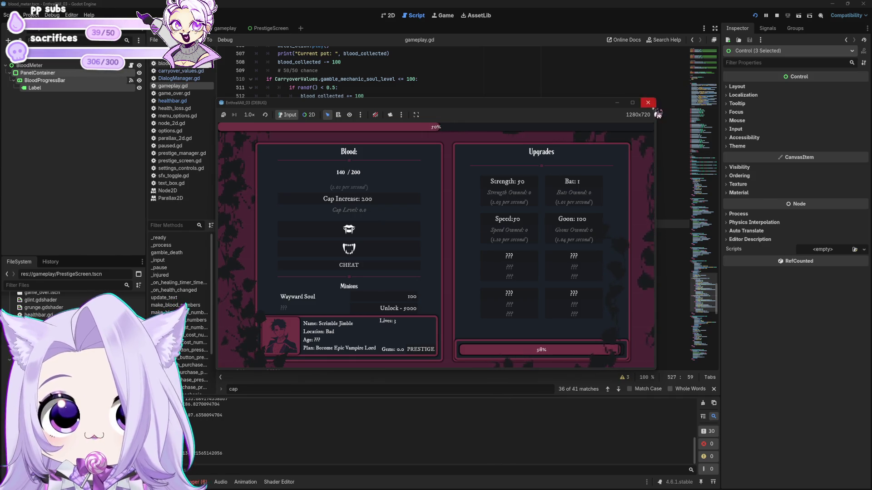
pyautogui.click(648, 103)
# Step: Change the Wayward Soul unlock cost on line 497 from 50 to 100 and save
pyautogui.click(421, 235)
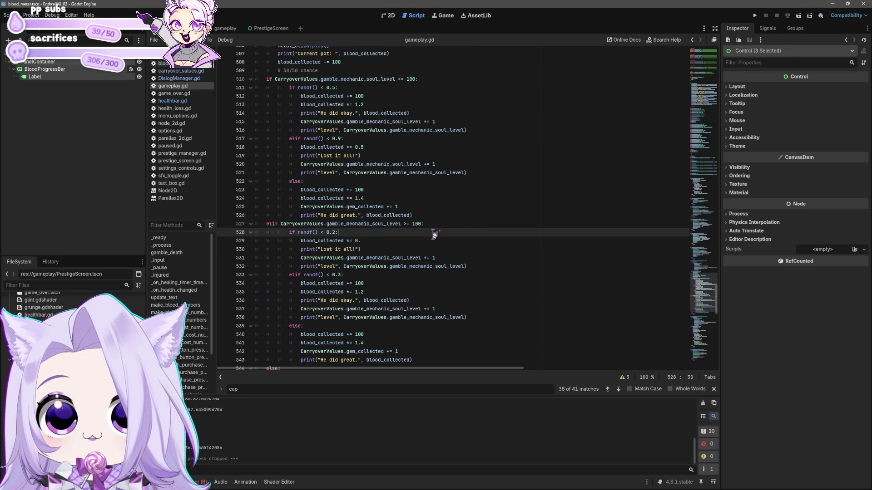
pyautogui.scroll(2, 462, 224)
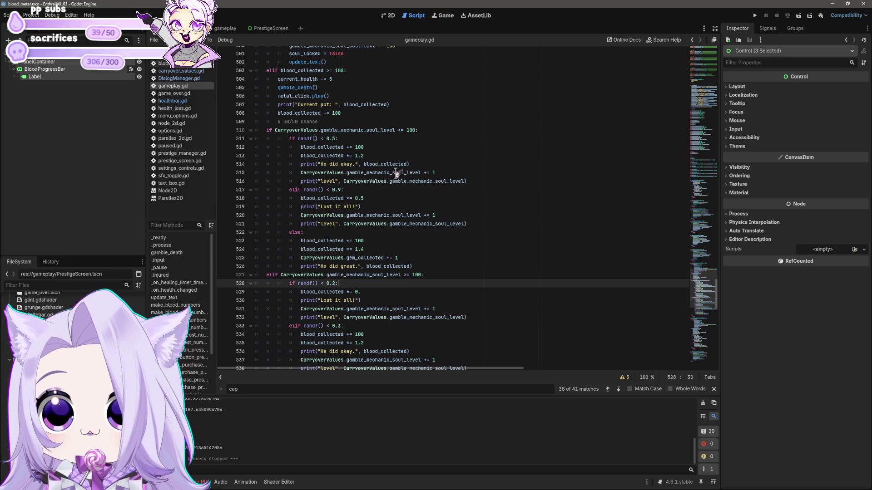
pyautogui.scroll(1, 388, 164)
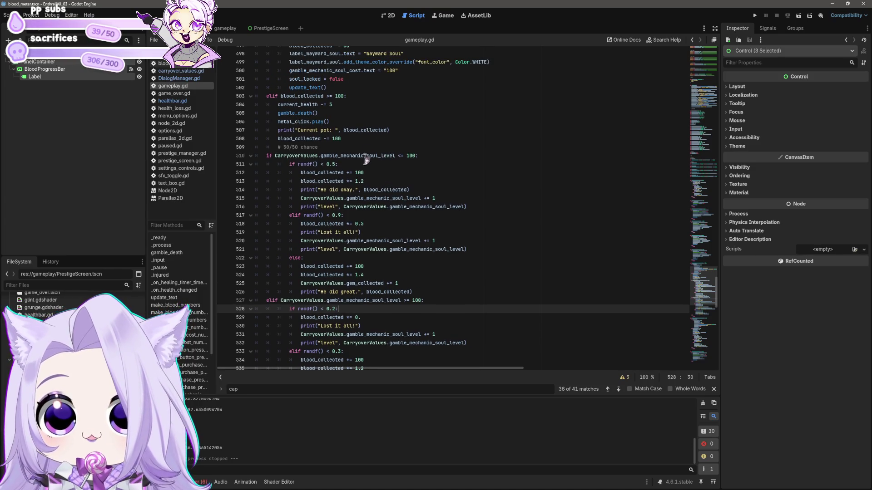
pyautogui.click(370, 173)
pyautogui.click(358, 139)
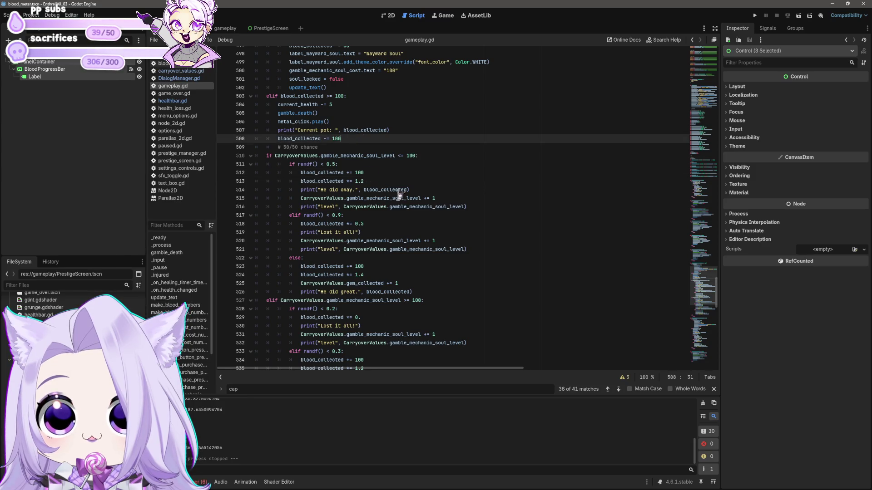
pyautogui.click(388, 165)
pyautogui.click(389, 178)
pyautogui.click(391, 232)
pyautogui.click(392, 266)
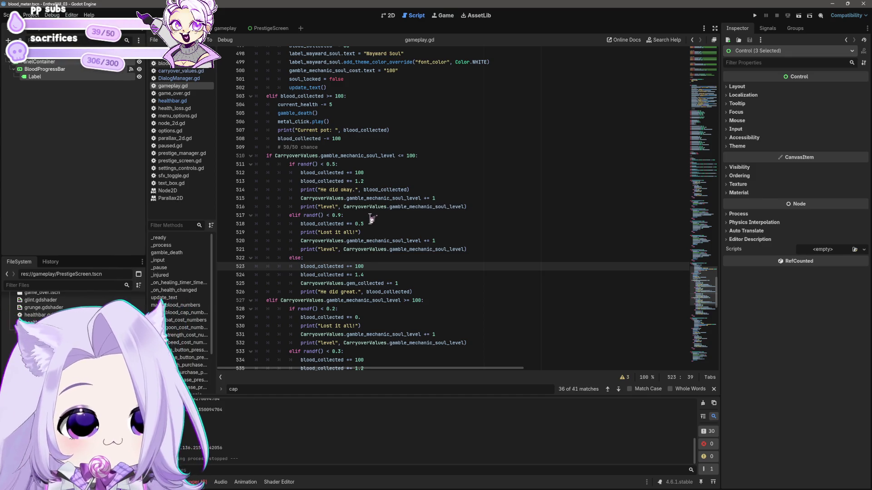
pyautogui.scroll(4, 372, 209)
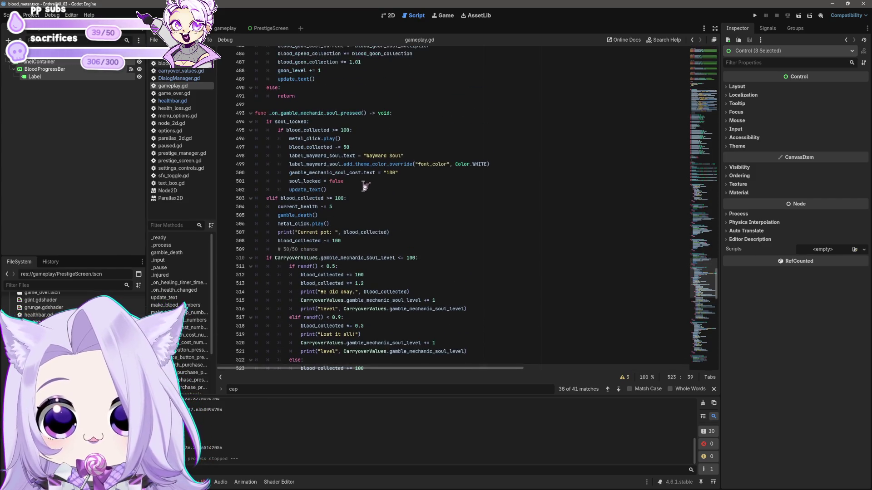
pyautogui.doubleClick(346, 147)
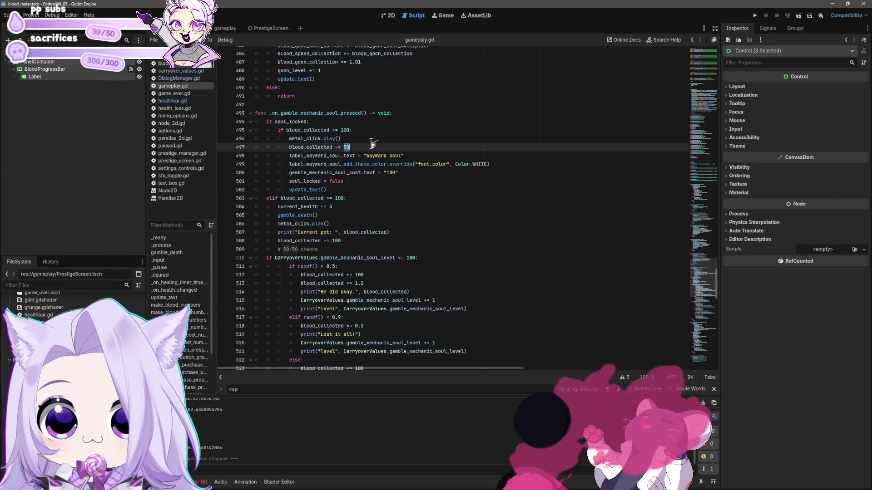
pyautogui.write('100')
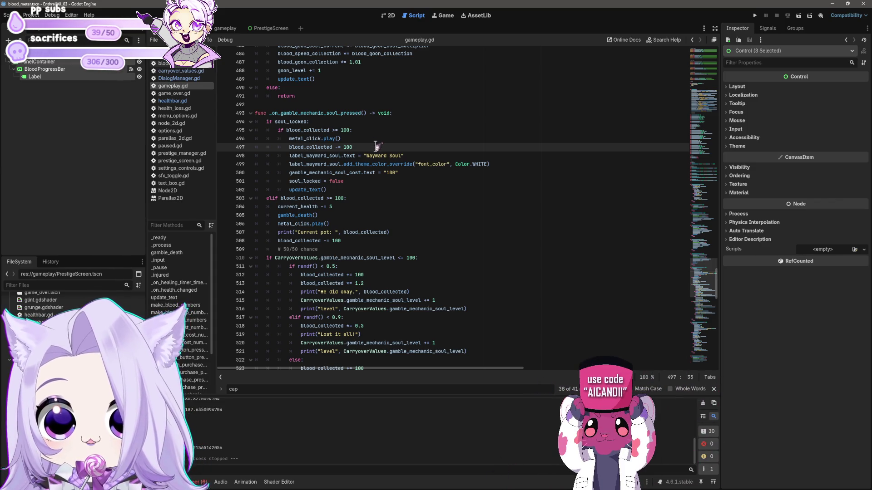
pyautogui.hotkey('ctrl', 's')
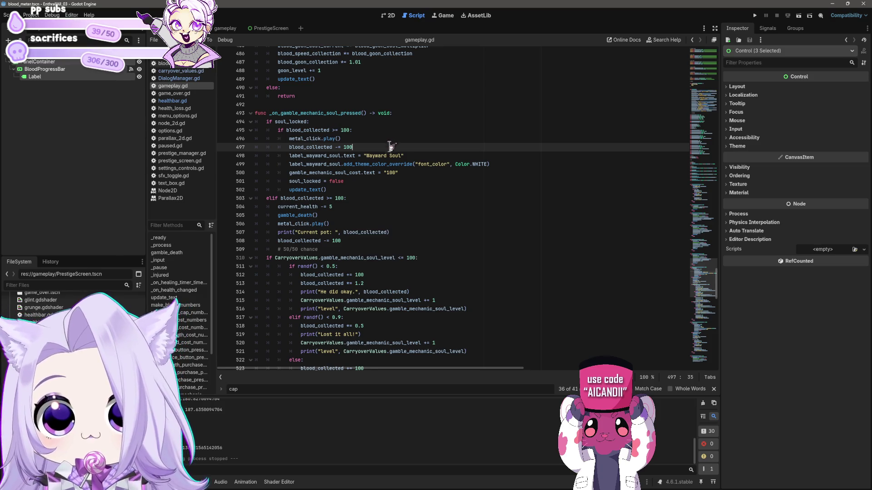
# Step: Add a return after update_text() in the unlock branch and run the game
pyautogui.click(337, 191)
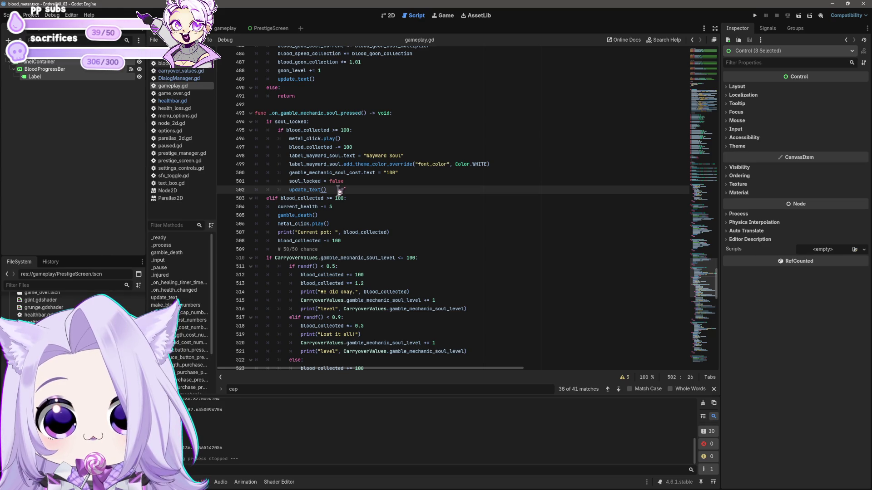
pyautogui.press('Return')
pyautogui.write('return')
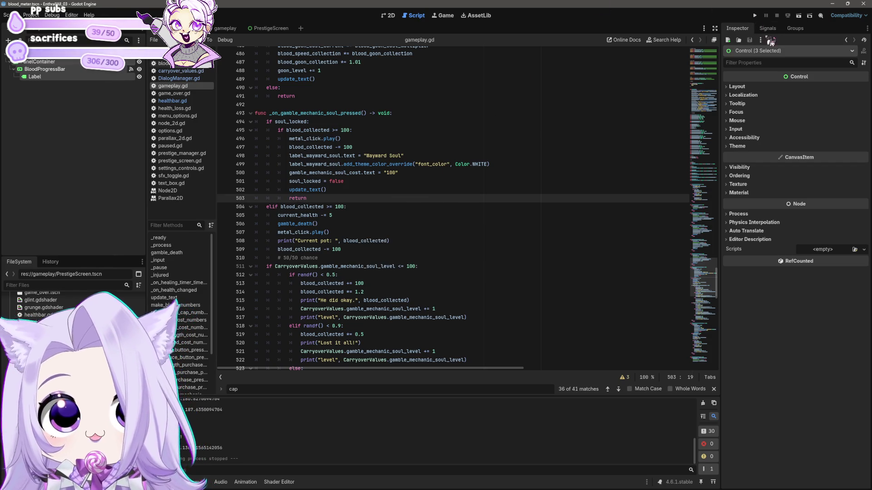
pyautogui.click(754, 15)
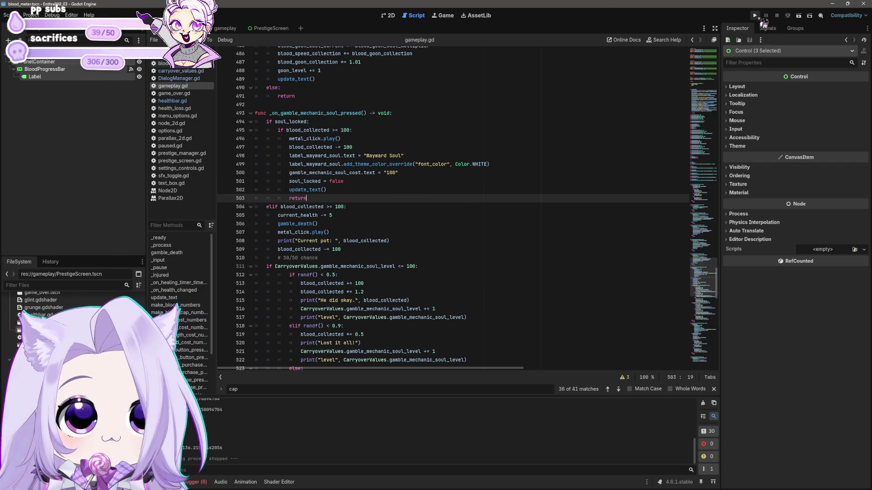
# Step: Start the game and gather blood with nine fang clicks
pyautogui.click(434, 267)
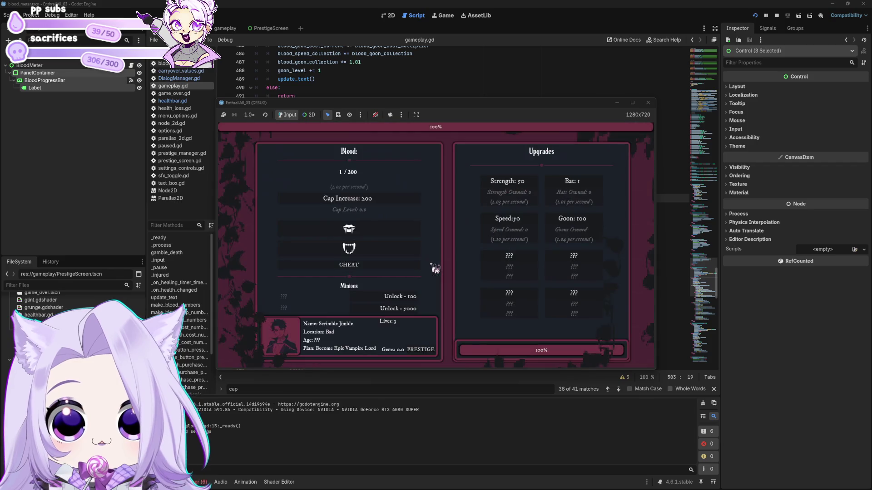
pyautogui.click(384, 229)
pyautogui.click(384, 229)
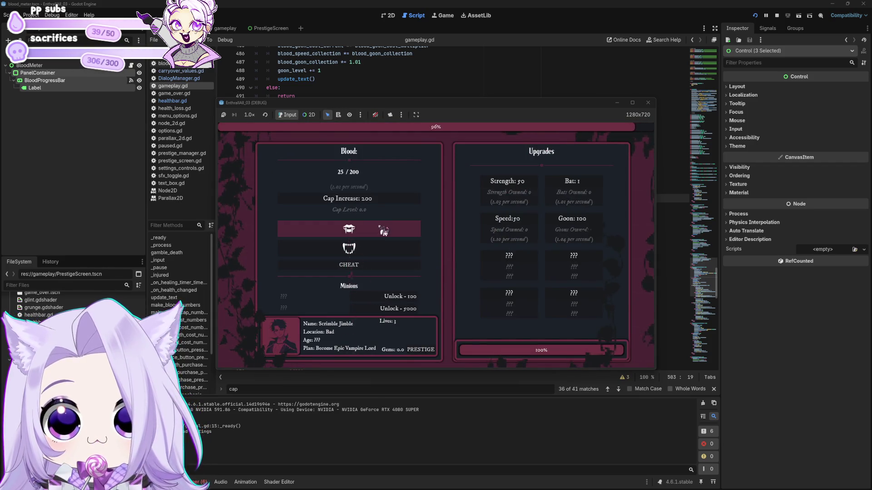
pyautogui.click(385, 229)
pyautogui.click(384, 229)
pyautogui.click(384, 229)
pyautogui.click(384, 230)
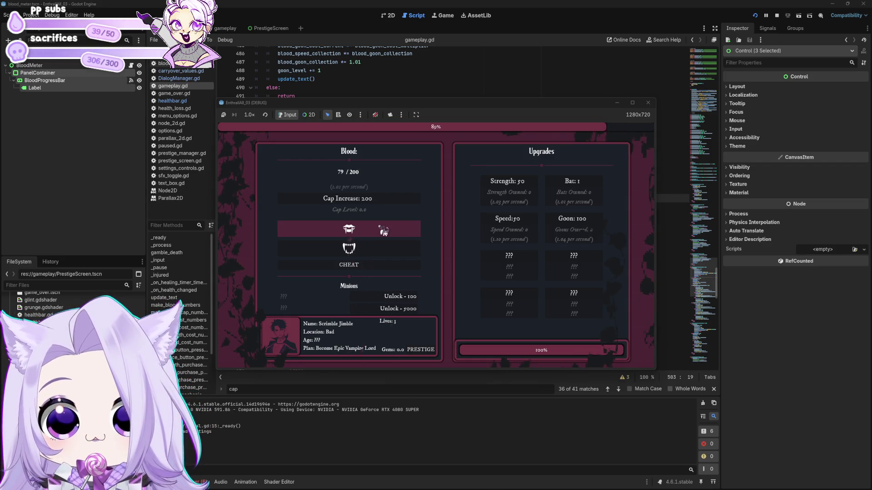
pyautogui.click(384, 229)
pyautogui.click(384, 229)
pyautogui.click(384, 229)
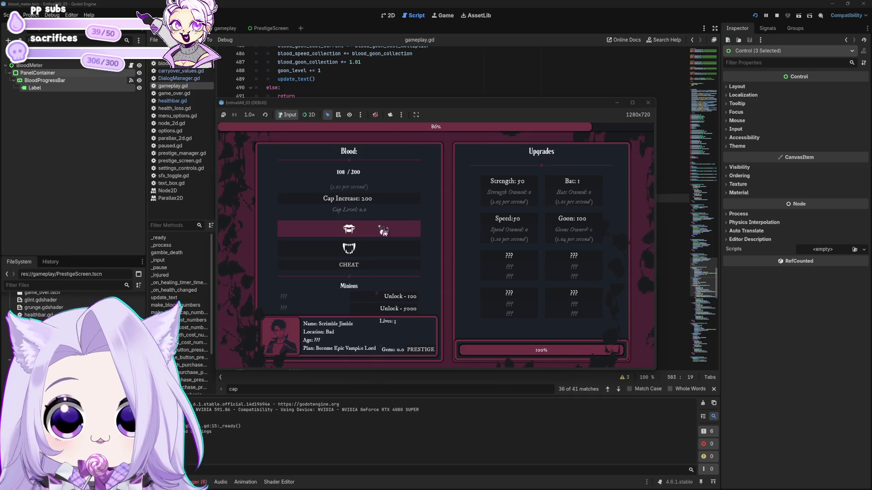
# Step: Unlock Wayward Soul for 100 blood, gather a little more, then stop the game
pyautogui.click(403, 297)
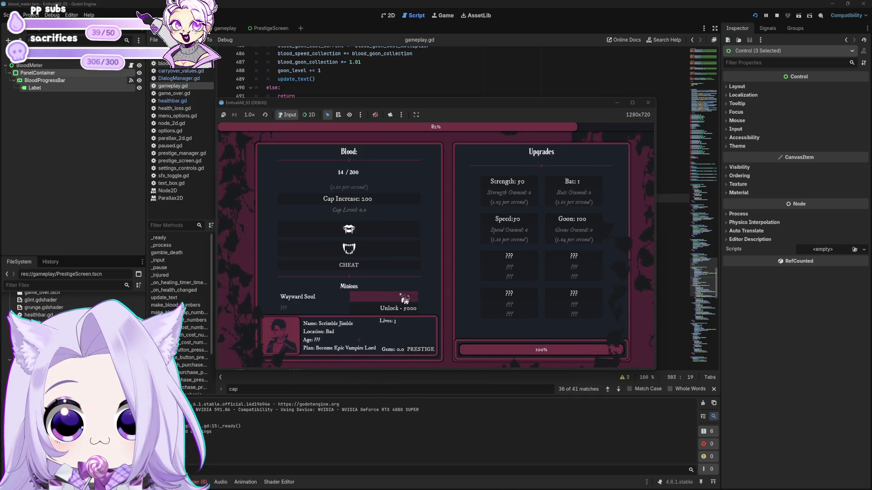
pyautogui.click(390, 230)
pyautogui.click(390, 230)
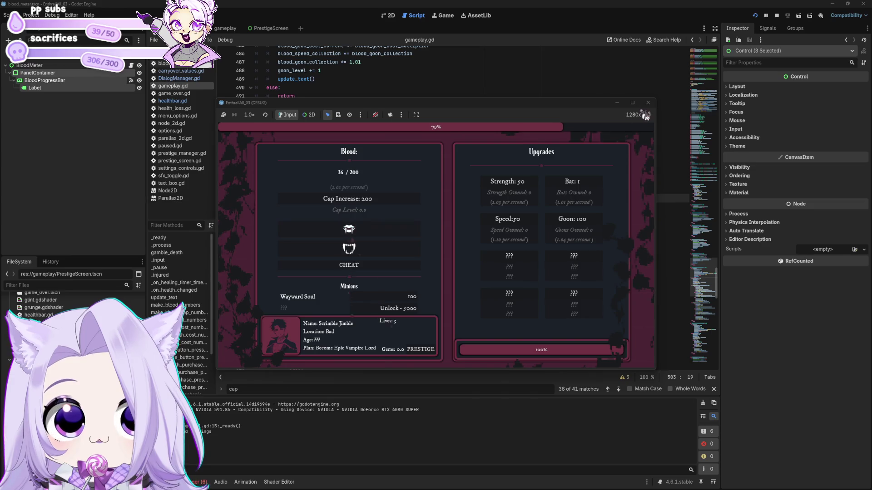
pyautogui.click(648, 102)
pyautogui.scroll(-5, 433, 253)
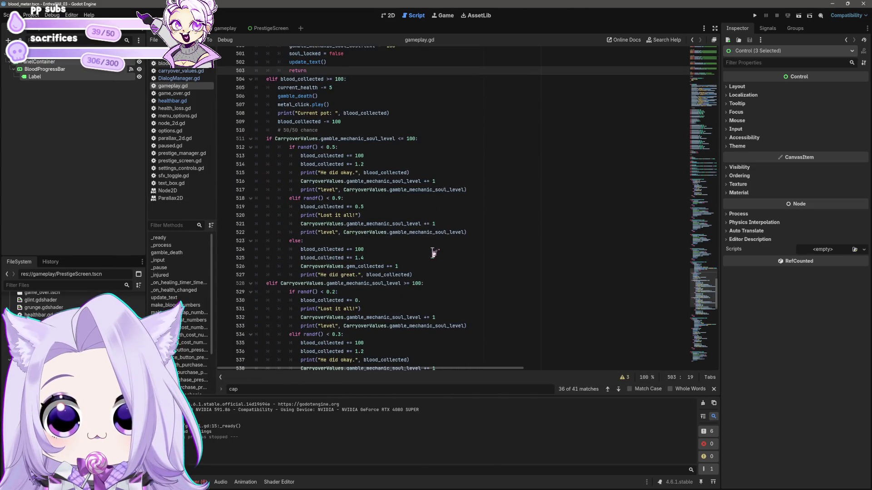
# Step: Add a return to the He did great, Lost it all and He did okay gamble branches
pyautogui.click(414, 275)
pyautogui.press('Return')
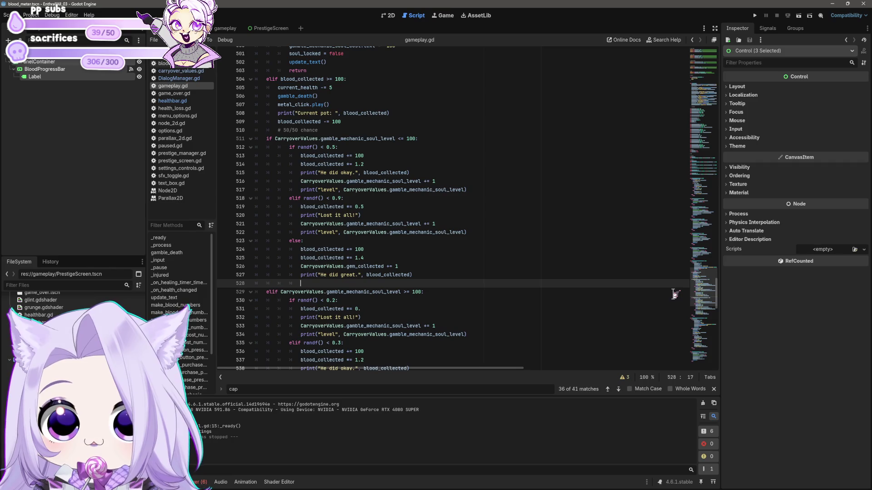
pyautogui.write('return')
pyautogui.hotkey('shift', 'Home')
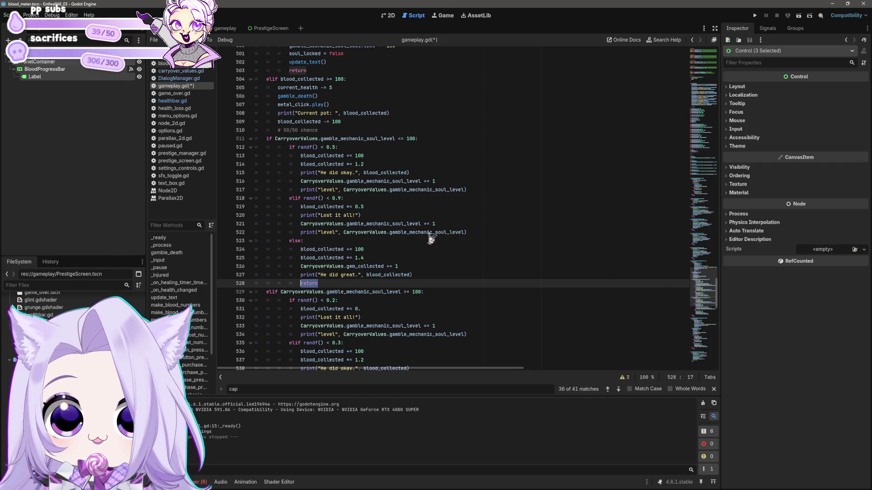
pyautogui.hotkey('ctrl', 'c')
pyautogui.scroll(-1, 433, 243)
pyautogui.click(482, 207)
pyautogui.press('Return')
pyautogui.hotkey('ctrl', 'v')
pyautogui.press('Up')
pyautogui.press('Up')
pyautogui.press('Up')
pyautogui.press('End')
pyautogui.press('Return')
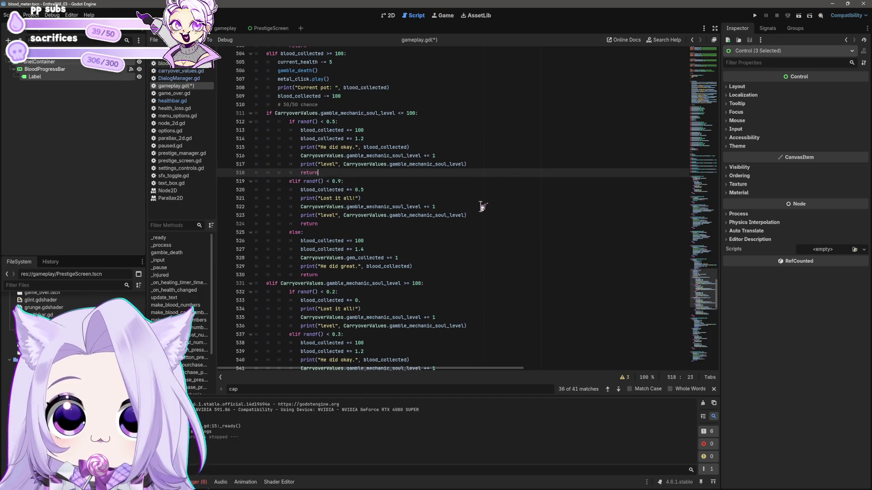
# Step: Add returns to the next soul level's three gamble branches and save gameplay.gd
pyautogui.scroll(-4, 461, 208)
pyautogui.click(474, 223)
pyautogui.press('Return')
pyautogui.hotkey('ctrl', 'v')
pyautogui.press('Down')
pyautogui.press('Down')
pyautogui.press('Down')
pyautogui.press('End')
pyautogui.press('Return')
pyautogui.hotkey('ctrl', 'v')
pyautogui.press('Down')
pyautogui.press('Down')
pyautogui.press('Down')
pyautogui.press('End')
pyautogui.press('Return')
pyautogui.hotkey('ctrl', 'v')
pyautogui.hotkey('ctrl', 's')
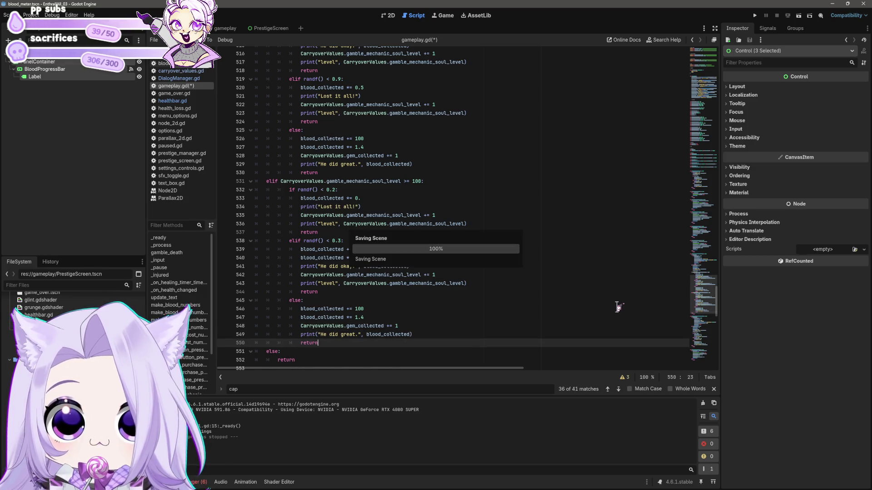
# Step: Run and start the game, gather blood, and unlock Wayward Soul for 100 blood
pyautogui.click(755, 15)
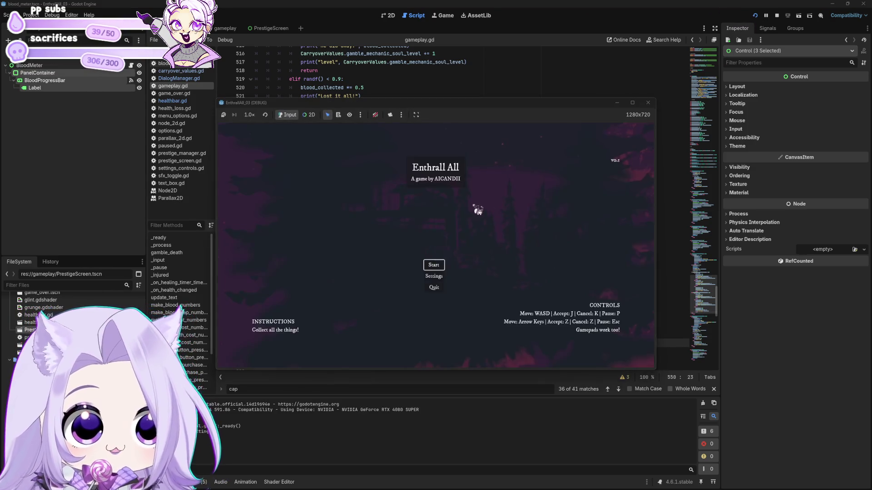
pyautogui.click(440, 268)
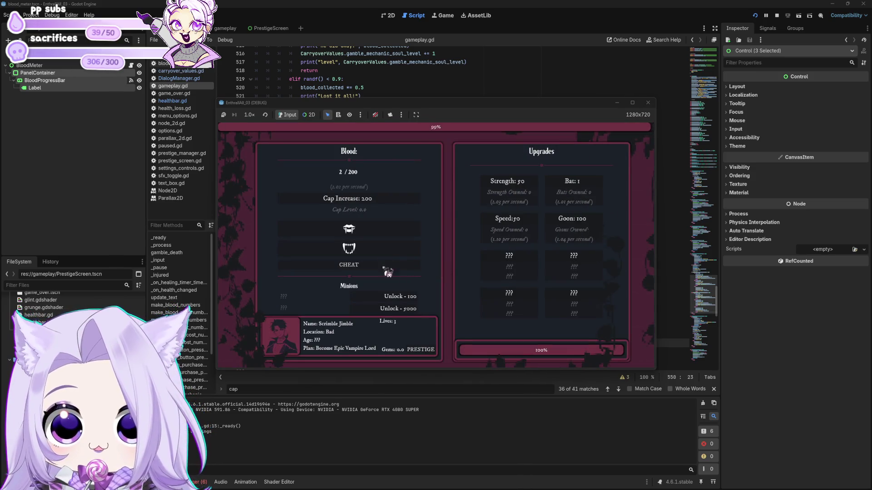
pyautogui.click(399, 230)
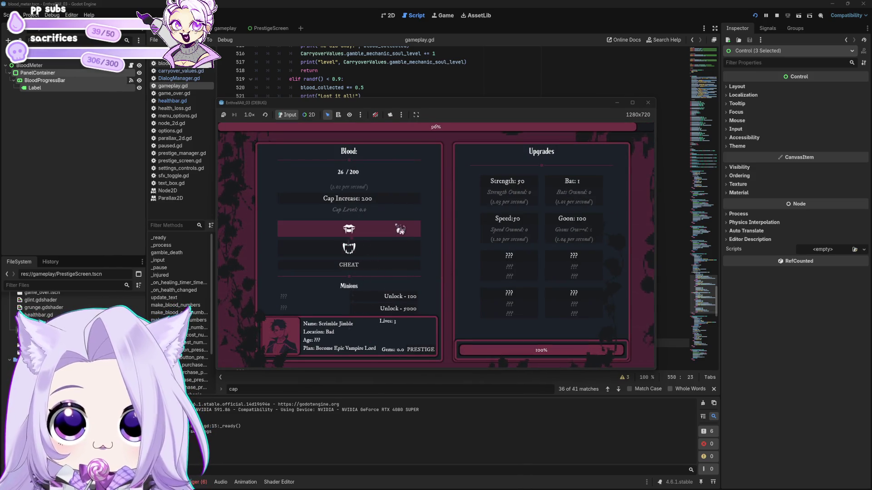
pyautogui.click(399, 230)
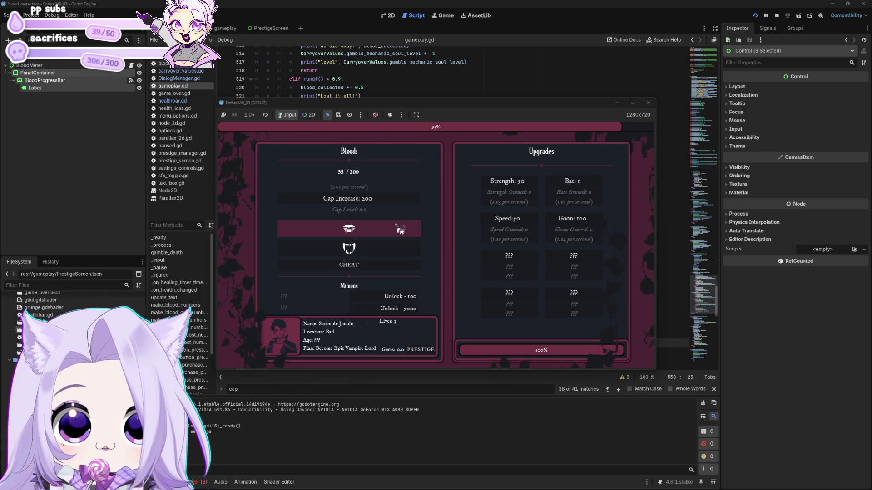
pyautogui.click(401, 230)
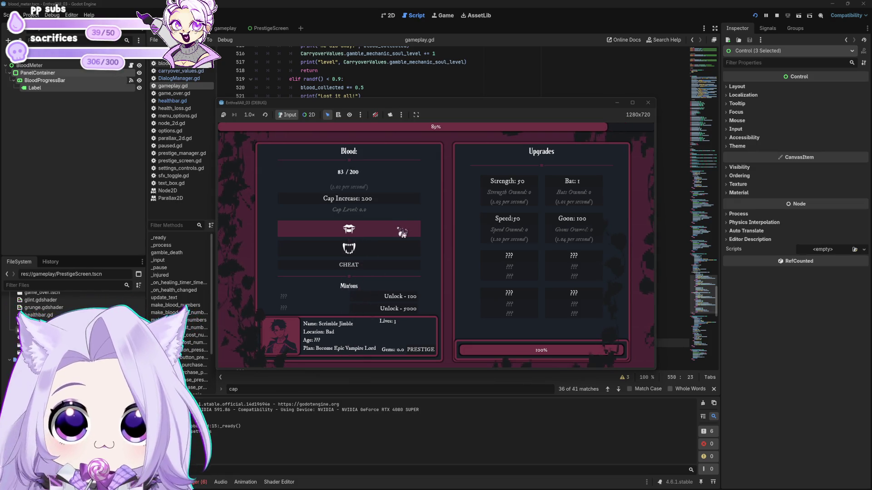
pyautogui.click(399, 298)
pyautogui.click(399, 227)
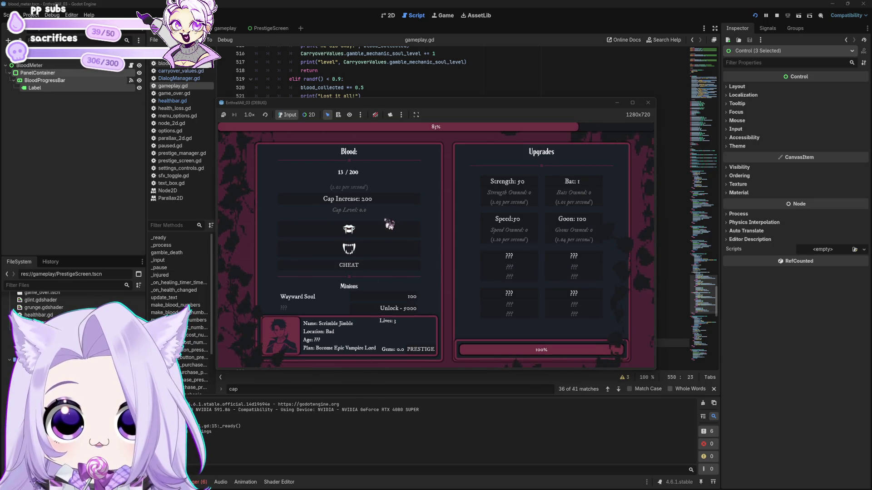
# Step: Run the game at 16x speed and continue past the Night Falls summary
pyautogui.click(249, 115)
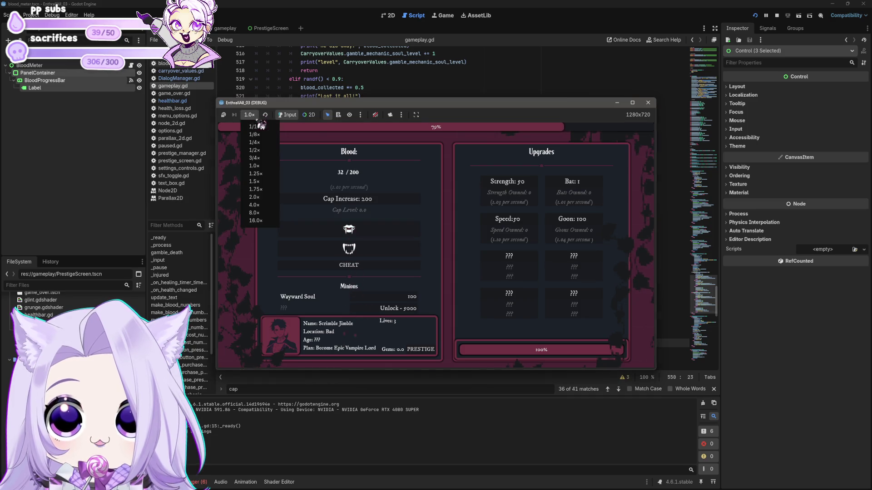
pyautogui.click(263, 226)
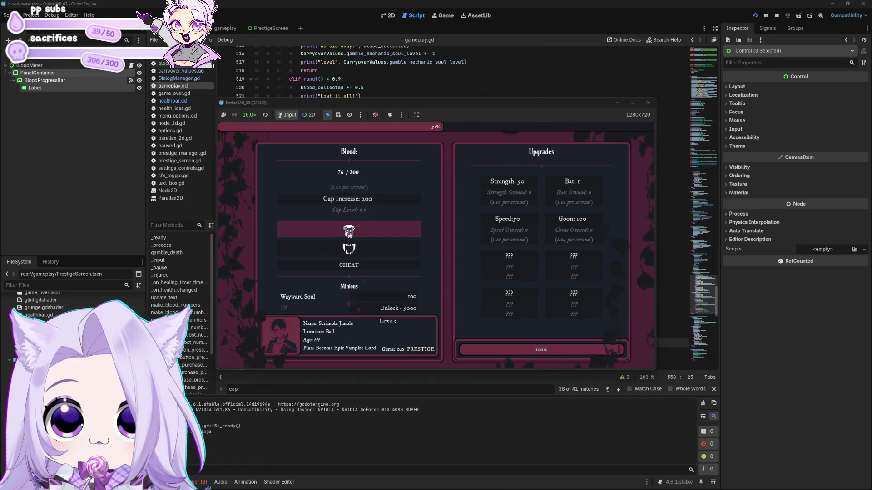
pyautogui.click(261, 118)
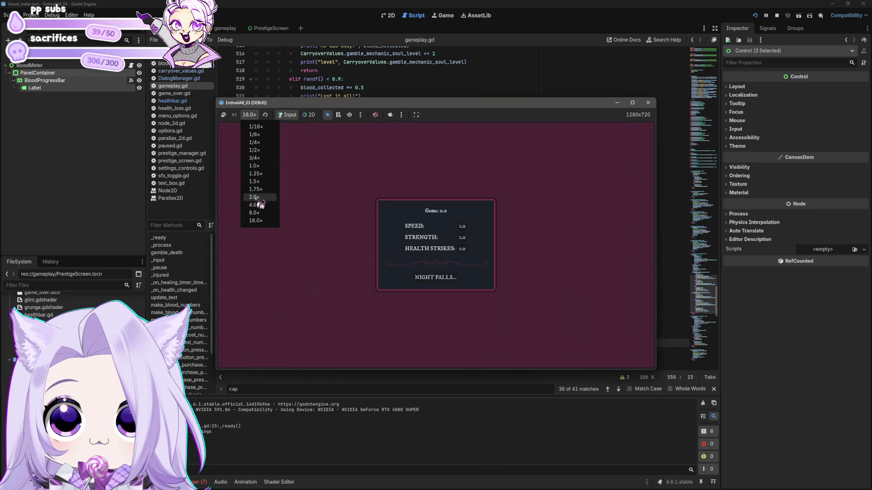
pyautogui.click(259, 200)
pyautogui.click(444, 279)
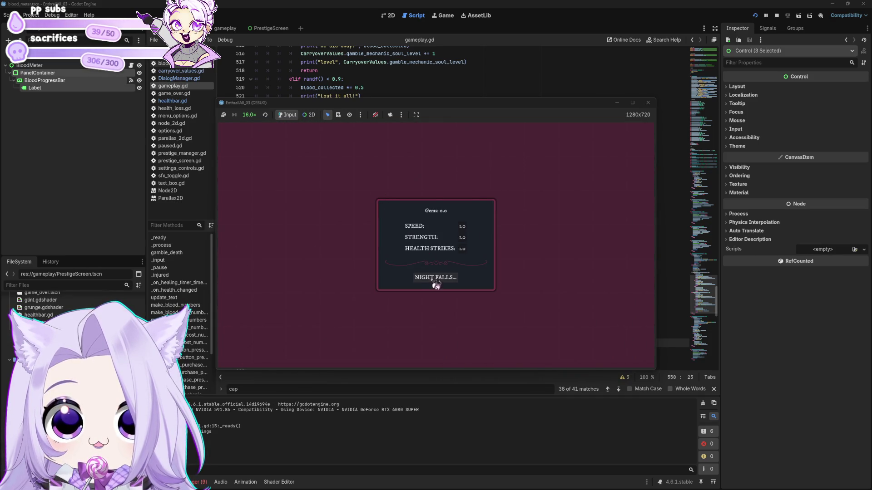
pyautogui.click(439, 282)
# Step: Return the speed to 1x, gather blood, and unlock Wayward Soul again
pyautogui.click(249, 114)
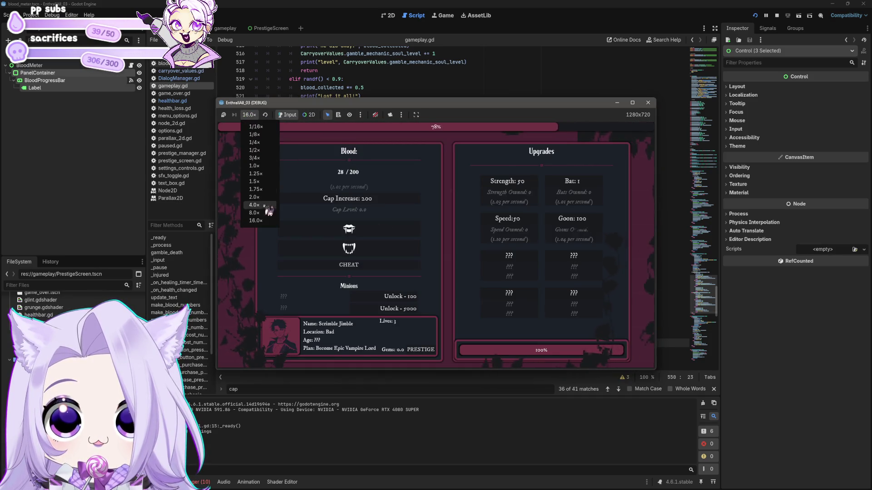
pyautogui.click(254, 166)
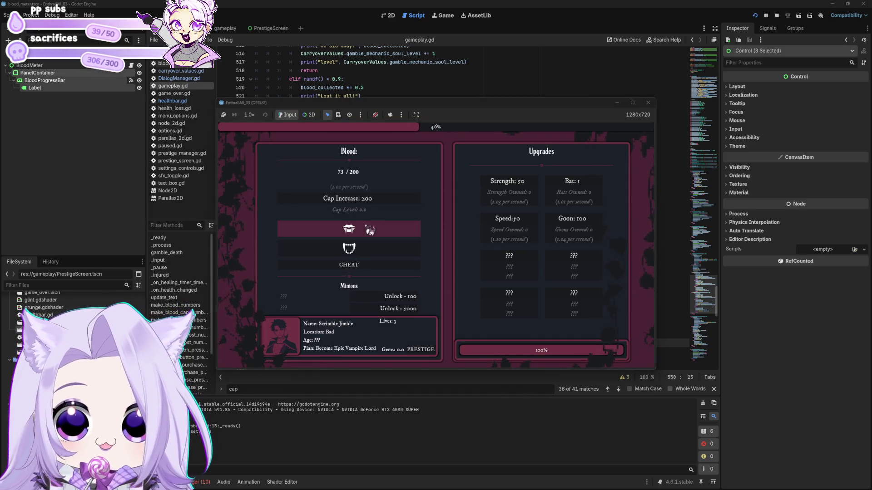
pyautogui.click(370, 230)
pyautogui.click(371, 230)
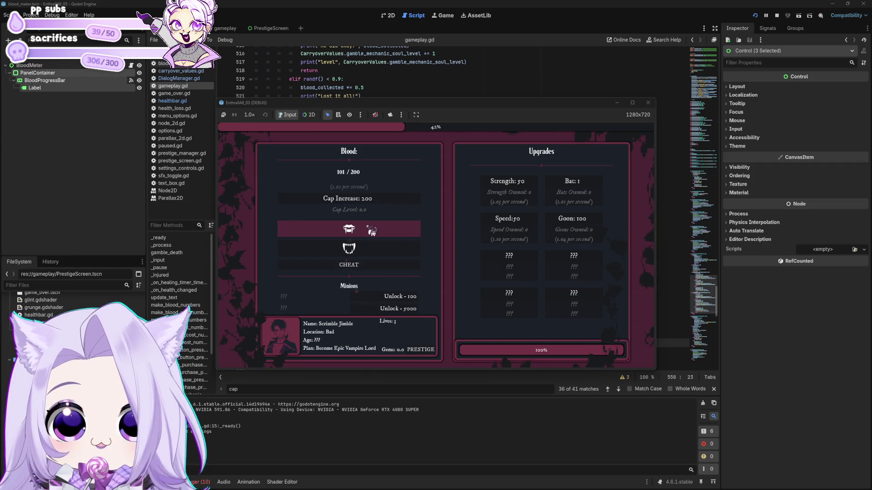
pyautogui.click(372, 231)
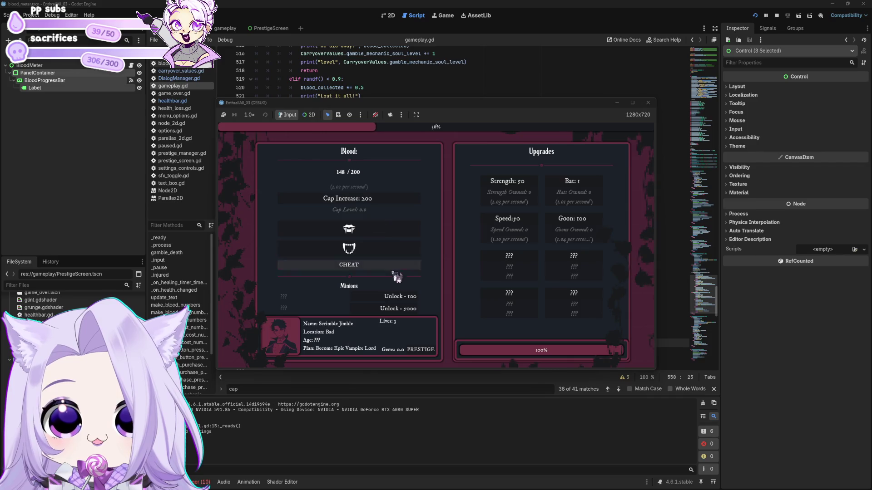
pyautogui.click(403, 298)
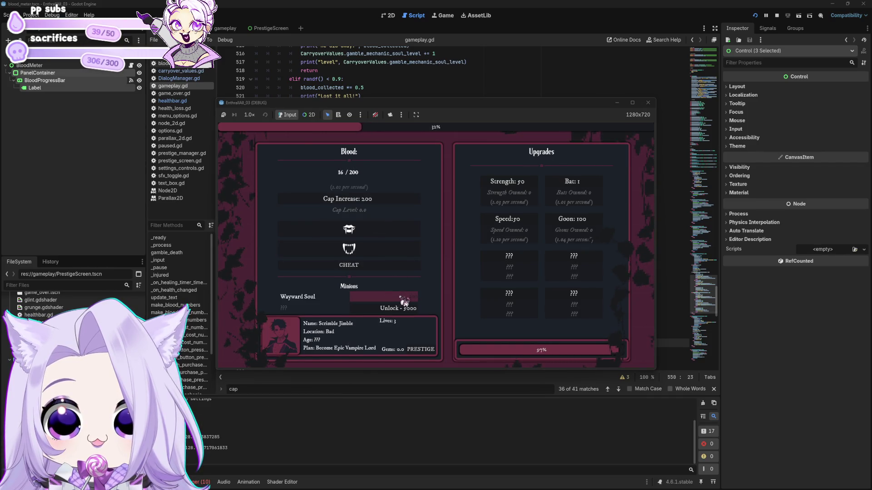
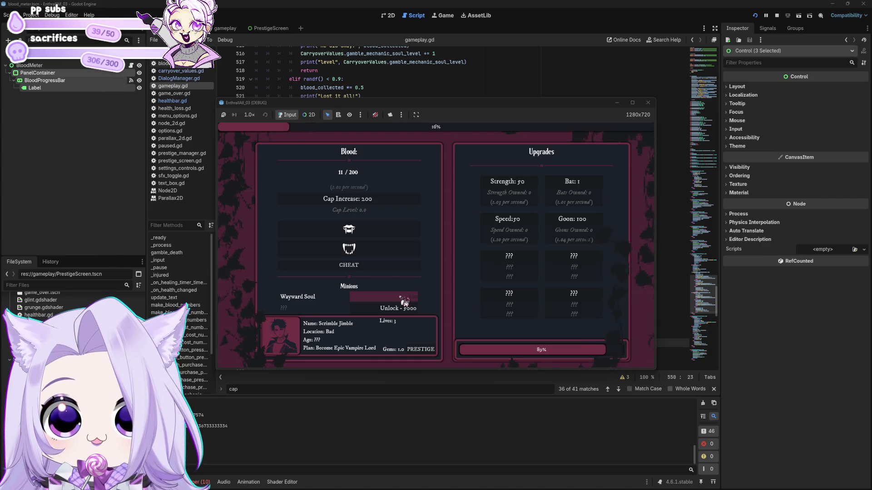
# Step: Gather blood, spend the gem to raise SPEED to 1.3, and start the next night
pyautogui.click(395, 228)
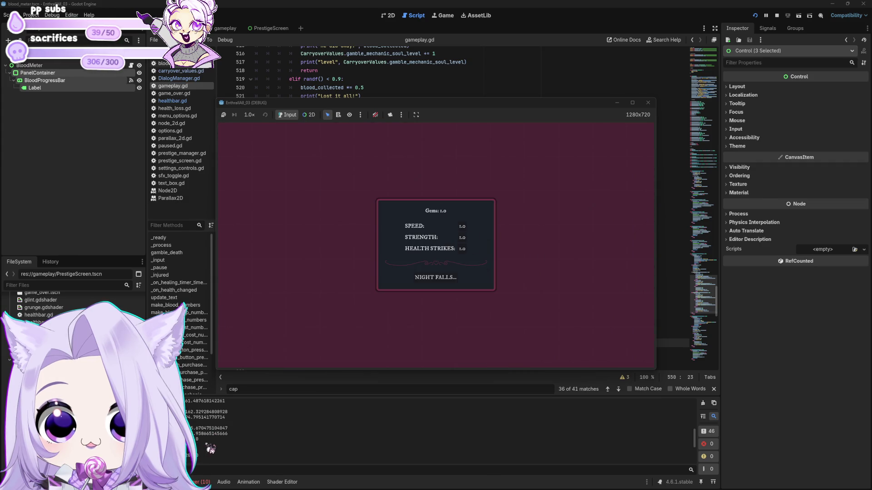
pyautogui.click(462, 227)
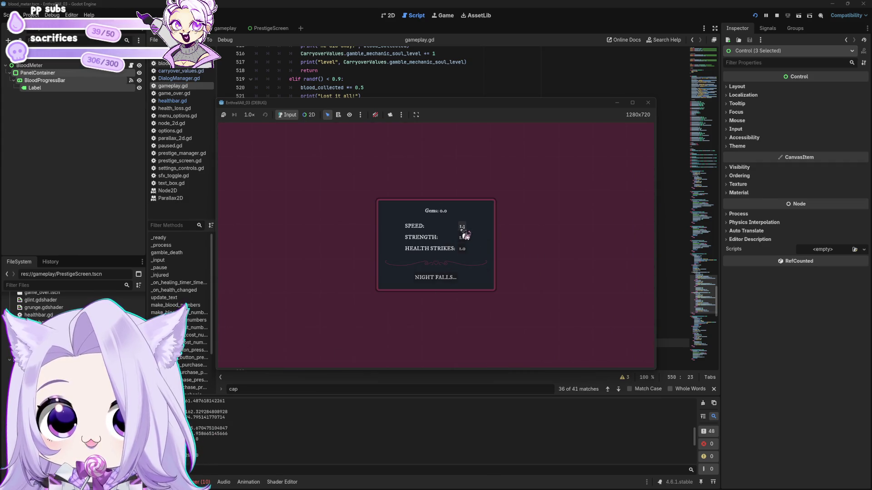
pyautogui.click(438, 281)
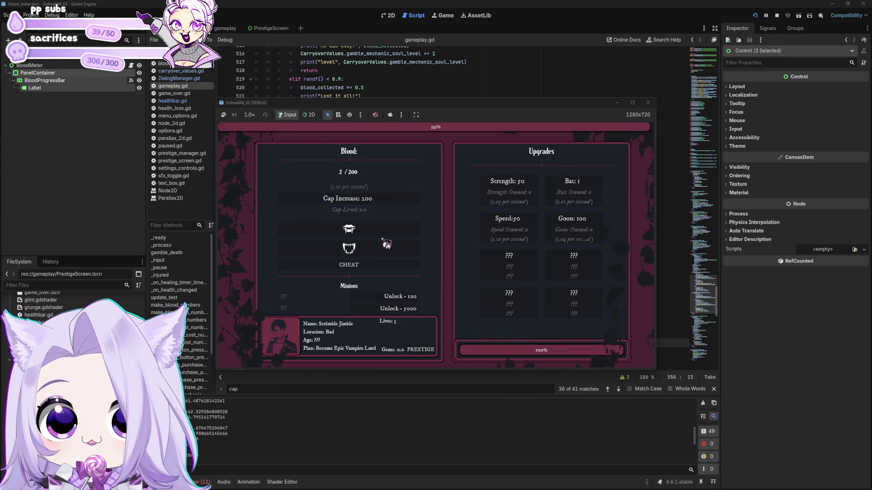
# Step: Harvest blood with repeated fang clicks up to 101 / 200, then stop the game
pyautogui.click(391, 235)
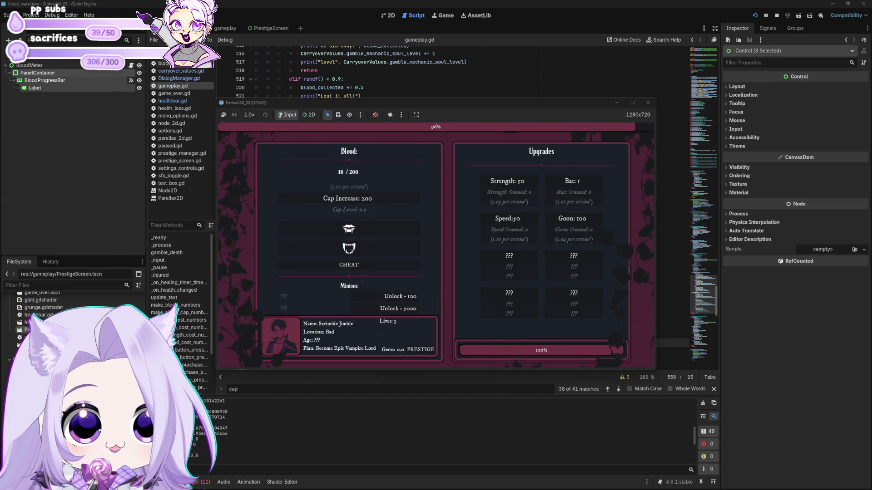
pyautogui.click(398, 239)
pyautogui.click(399, 235)
pyautogui.click(400, 233)
pyautogui.click(399, 235)
pyautogui.click(400, 236)
pyautogui.click(402, 237)
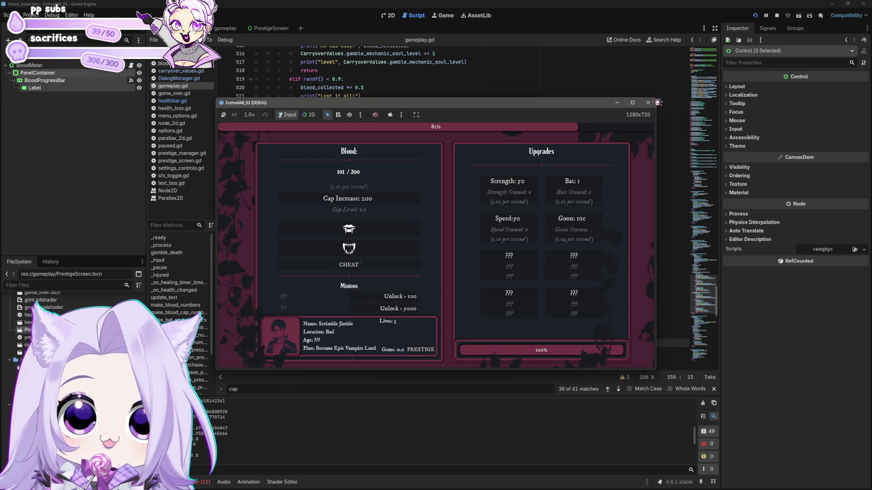
pyautogui.click(649, 103)
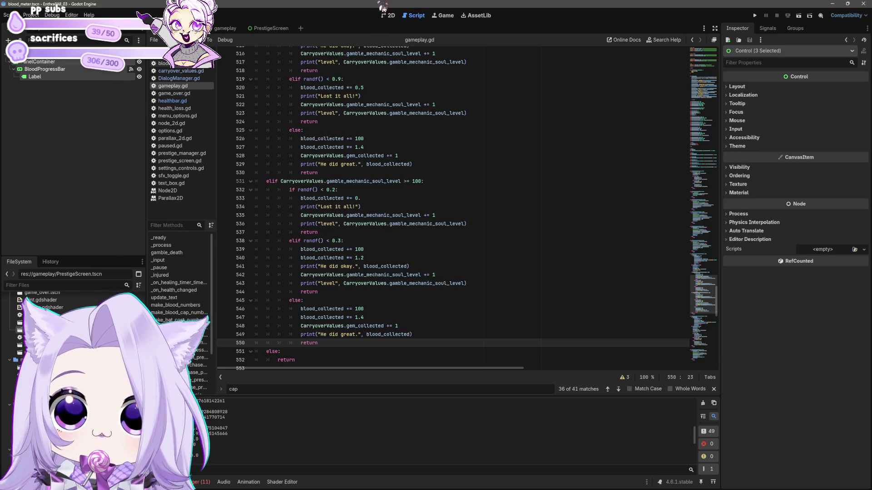
# Step: In the gameplay scene, check HealingTimer and select the DayLengthTimer node
pyautogui.click(223, 28)
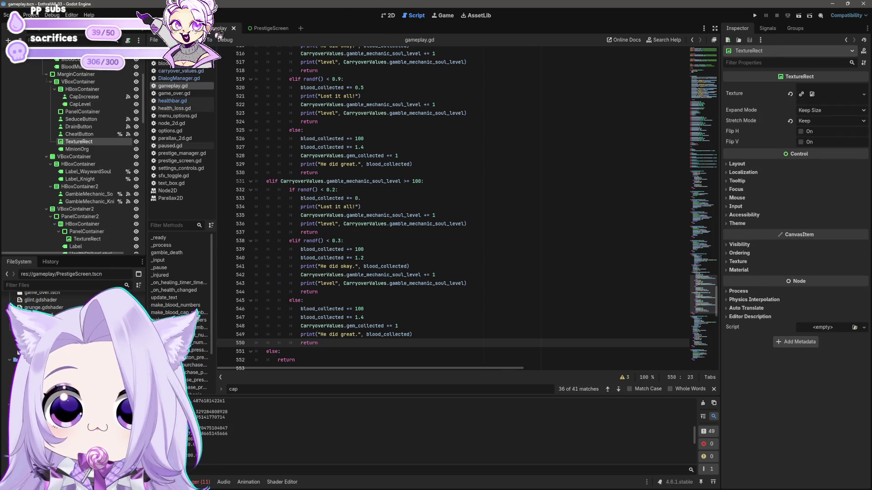
pyautogui.scroll(-5, 98, 213)
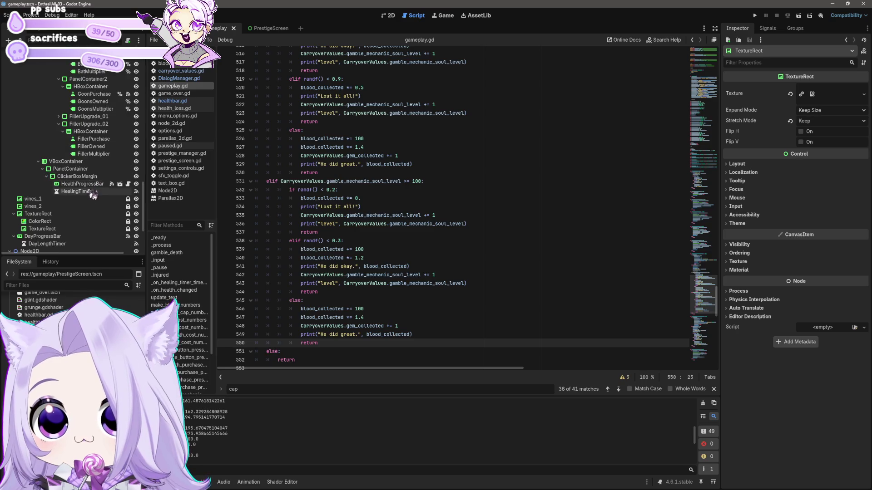
pyautogui.click(77, 191)
pyautogui.scroll(-5, 72, 182)
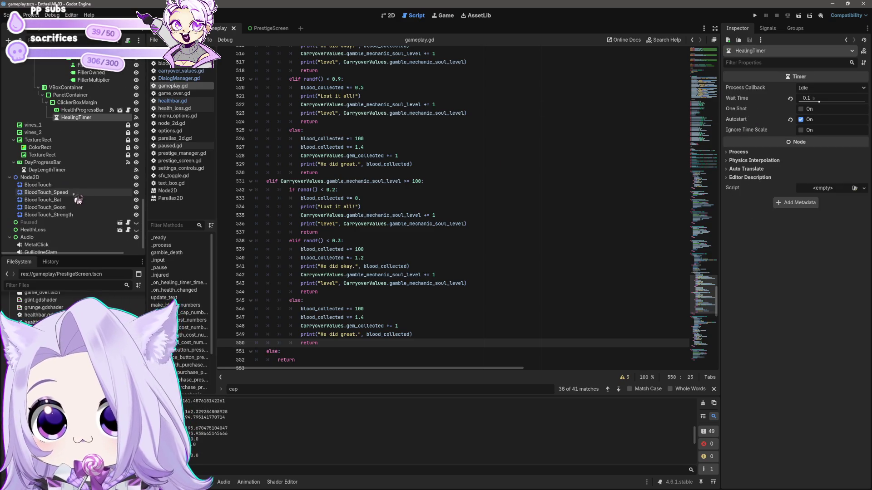
pyautogui.click(47, 170)
# Step: Set DayLengthTimer's Wait Time to 120 and run the game from its title screen
pyautogui.click(821, 98)
pyautogui.write('120')
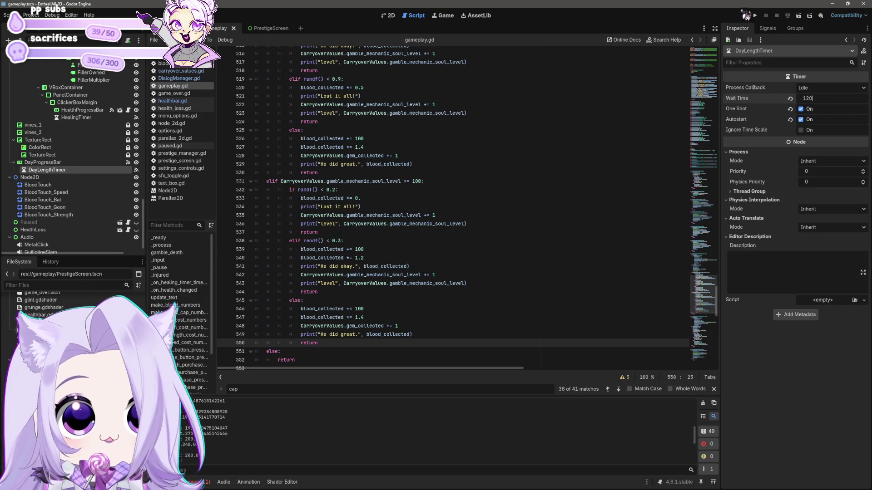
pyautogui.click(754, 15)
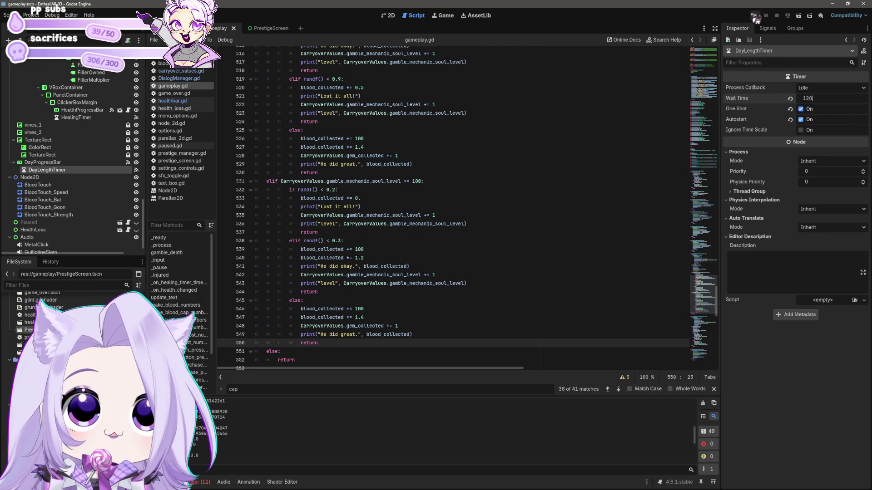
pyautogui.click(436, 267)
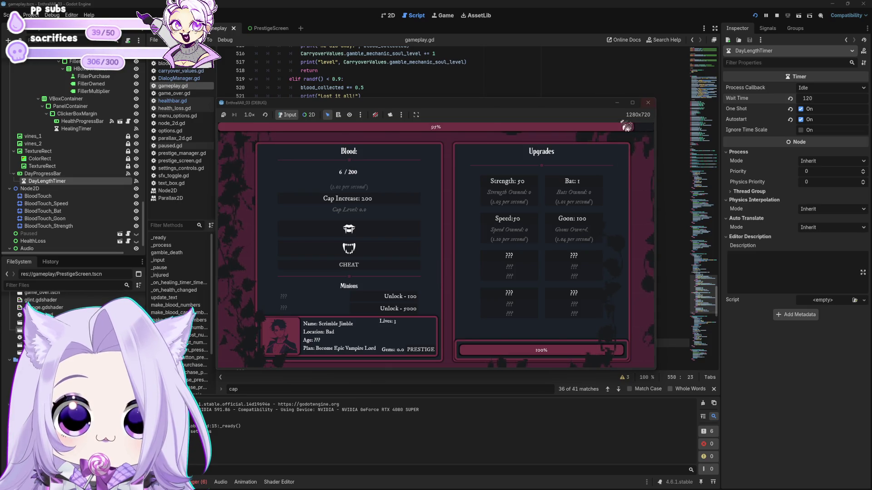
# Step: Gather blood, leave the game speed at 1.0×, and stop the run
pyautogui.click(390, 230)
pyautogui.click(250, 115)
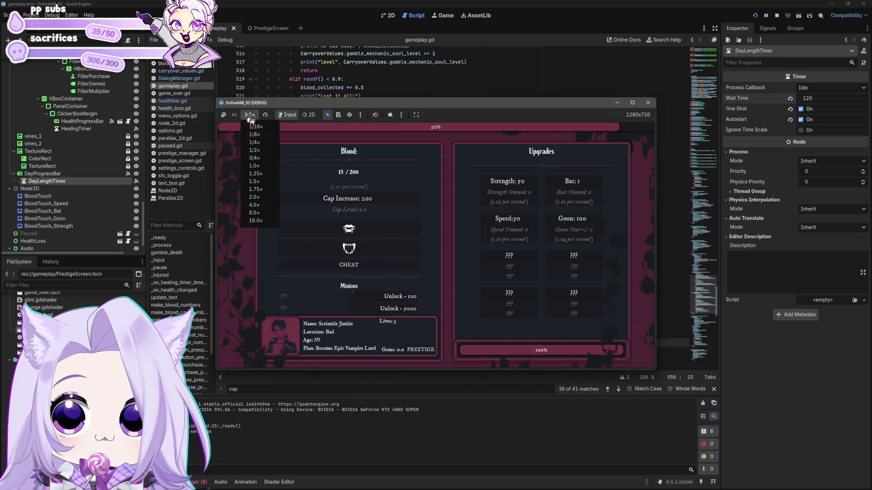
pyautogui.click(259, 167)
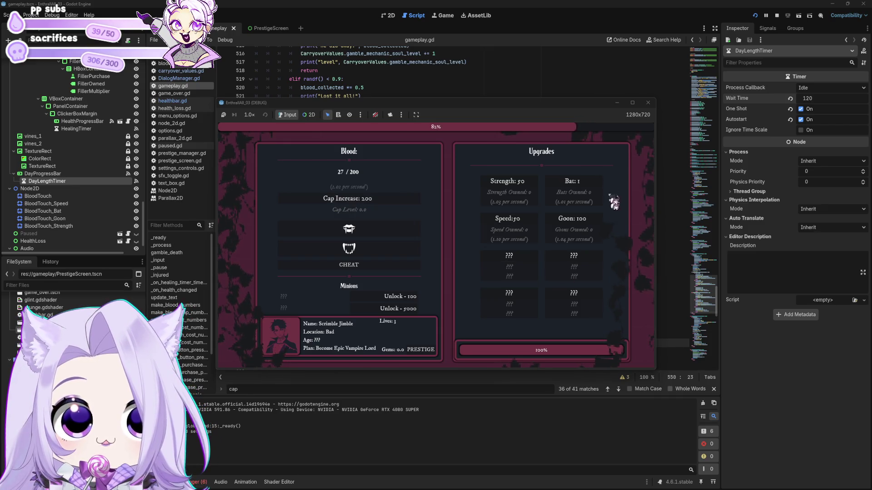
pyautogui.click(648, 102)
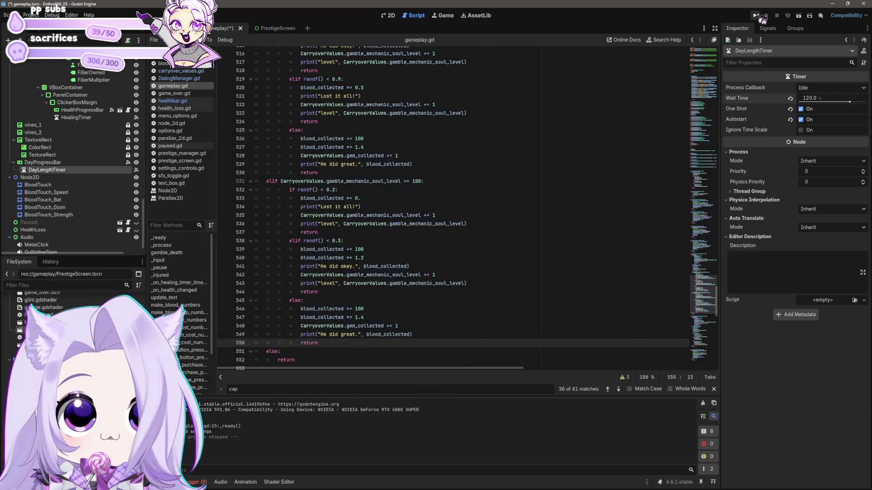
# Step: Relaunch and start a new game to test the 120-second day, then stop it
pyautogui.click(754, 15)
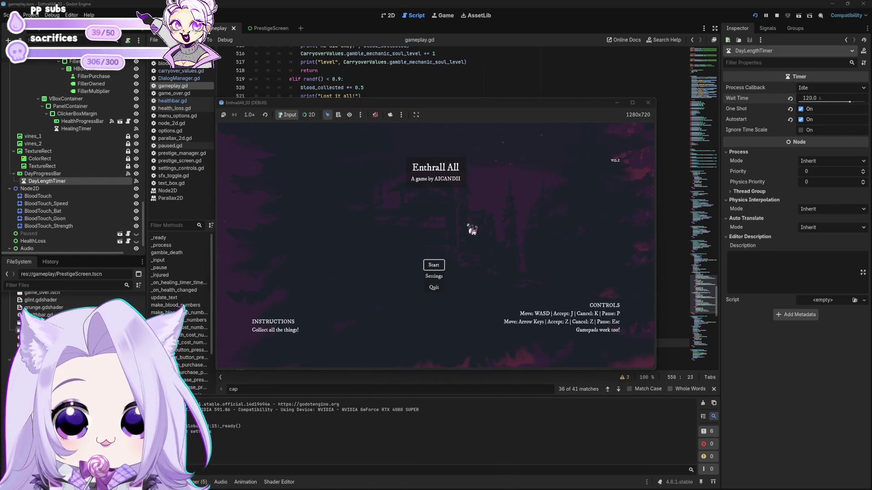
pyautogui.click(434, 265)
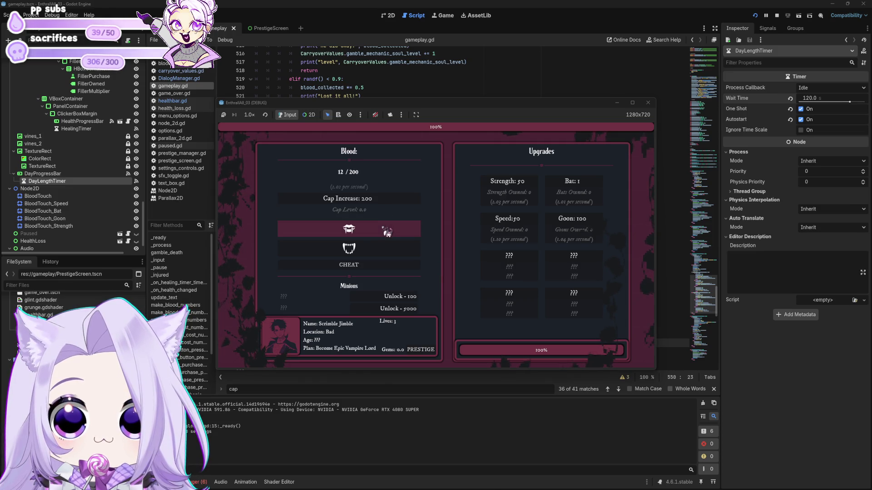
pyautogui.click(650, 103)
pyautogui.click(829, 99)
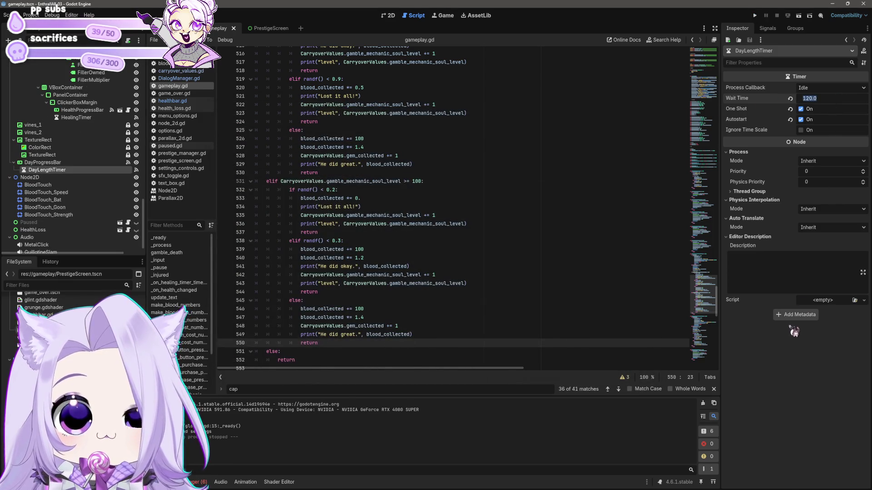
pyautogui.write('60')
# Step: Confirm a 60-second Wait Time and briefly test-run the game
pyautogui.press('Return')
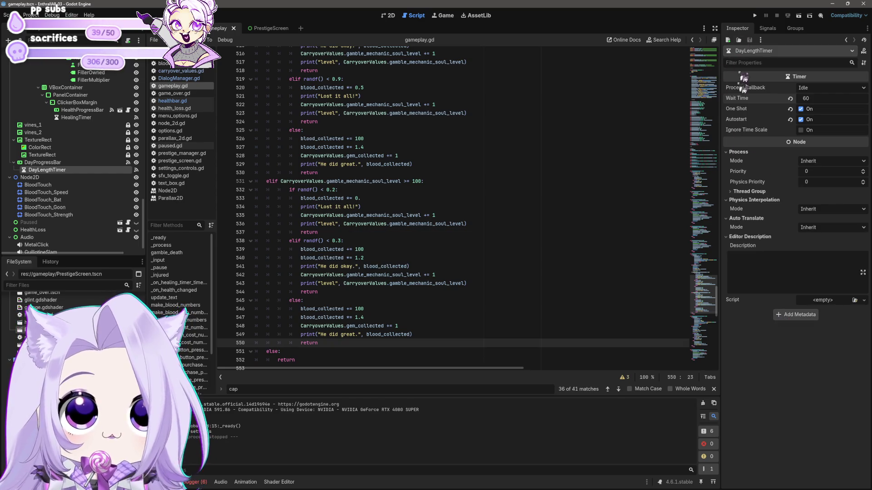
pyautogui.click(755, 15)
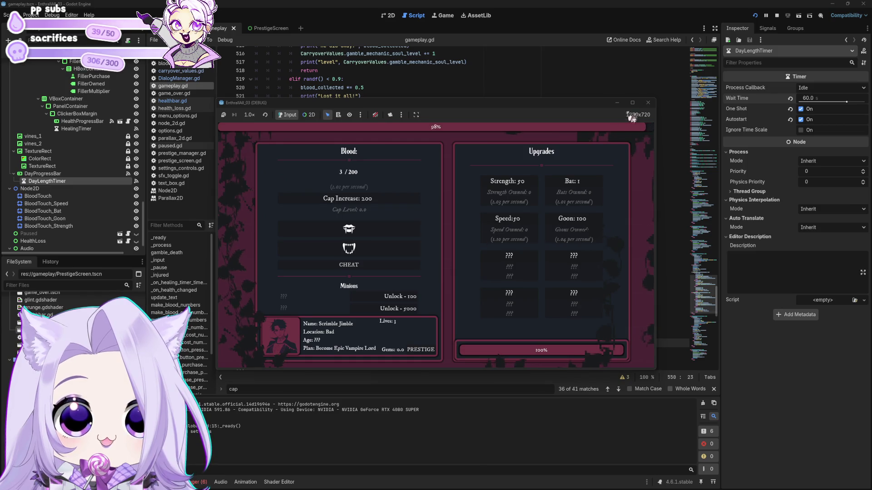
pyautogui.click(648, 103)
# Step: Restore the Wait Time to 120 and search the gameplay script for '60'
pyautogui.click(823, 99)
pyautogui.write('120')
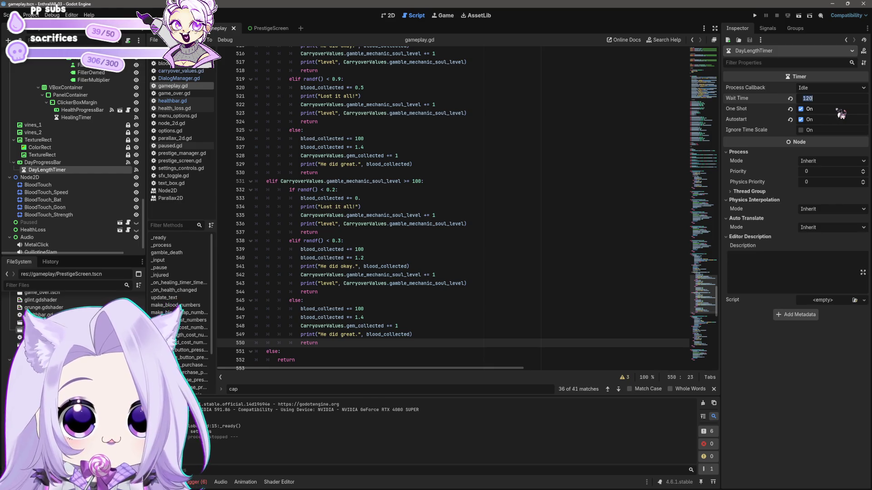
pyautogui.press('Return')
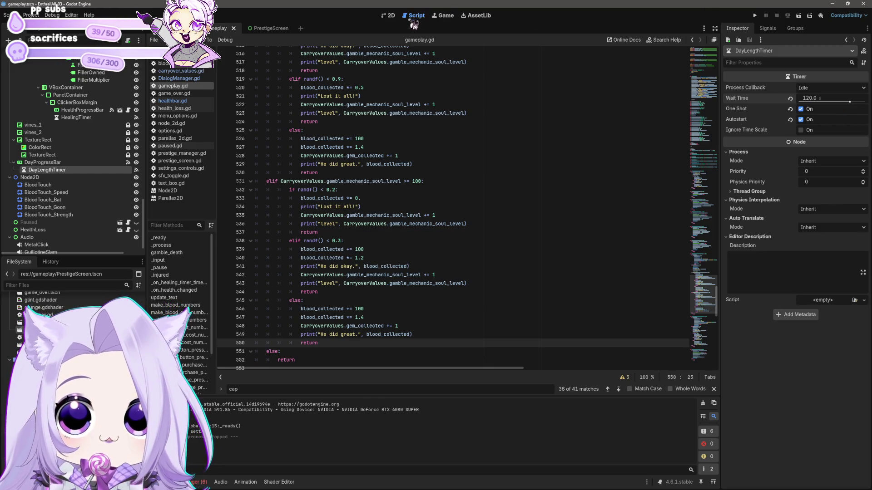
pyautogui.click(437, 208)
pyautogui.hotkey('ctrl', 'f')
pyautogui.write('60')
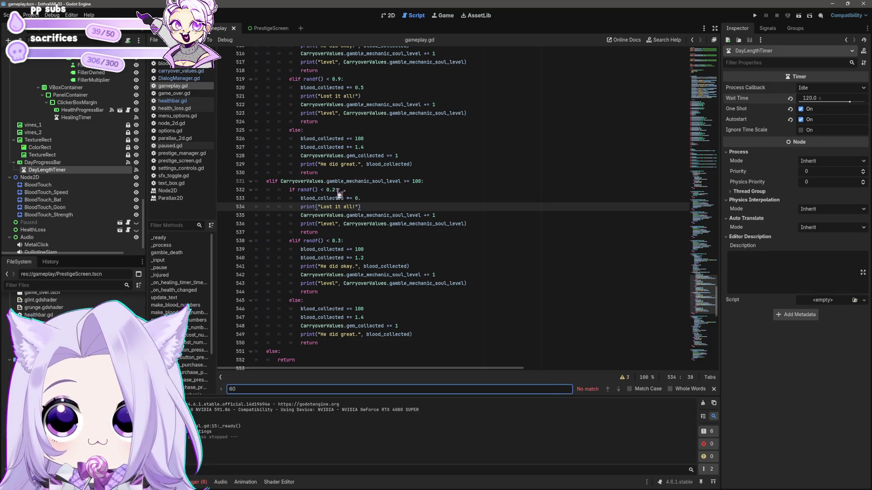
# Step: Search the gameplay script for 'timer' and step through the matches
pyautogui.click(267, 32)
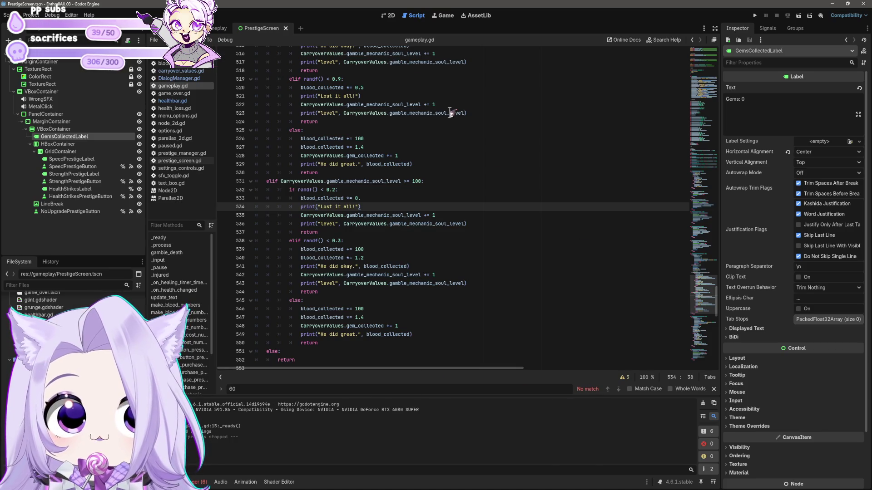
pyautogui.click(222, 31)
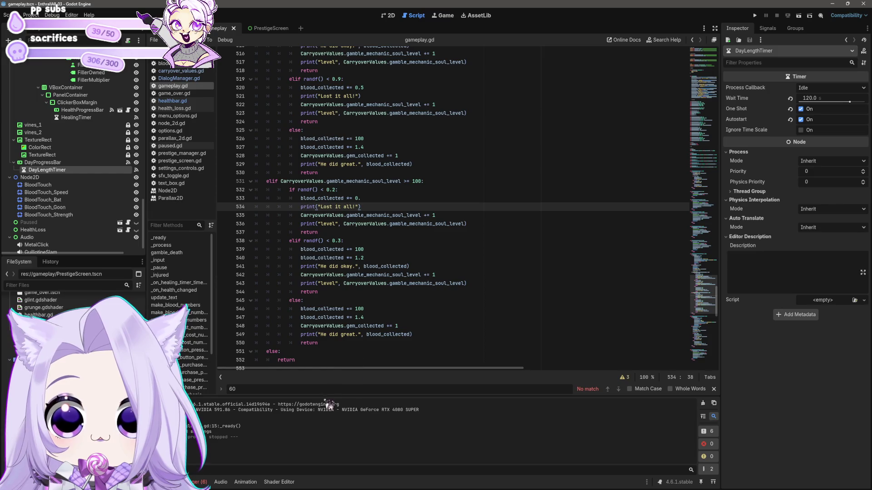
pyautogui.hotkey('ctrl', 'f')
pyautogui.write('timer')
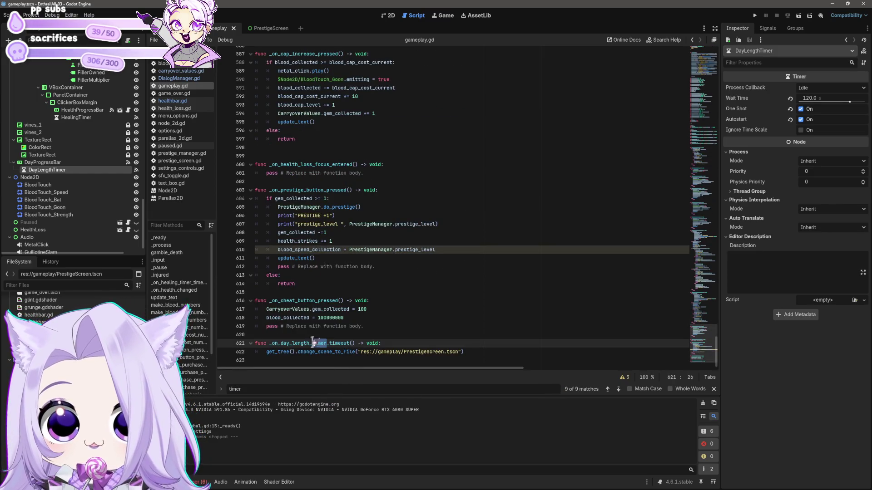
pyautogui.click(607, 389)
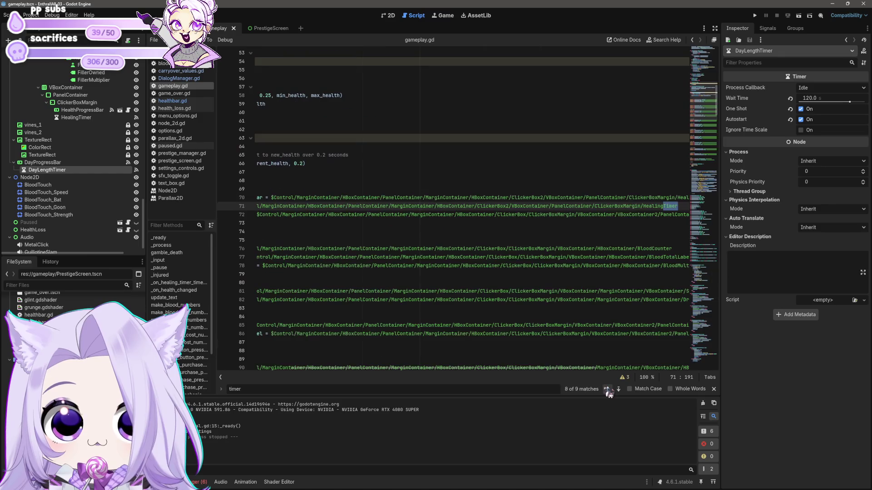
pyautogui.click(618, 390)
pyautogui.click(618, 390)
pyautogui.click(618, 390)
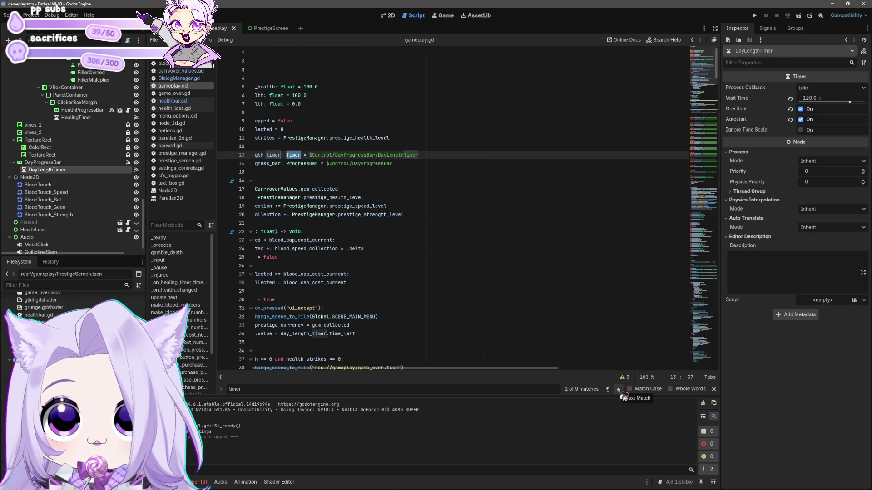
pyautogui.click(622, 395)
pyautogui.click(621, 395)
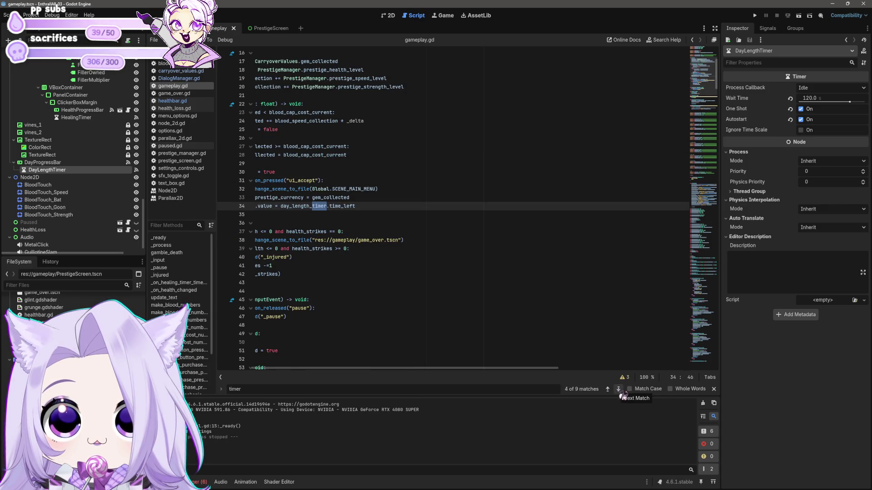
pyautogui.moveTo(514, 371); pyautogui.dragTo(426, 370)
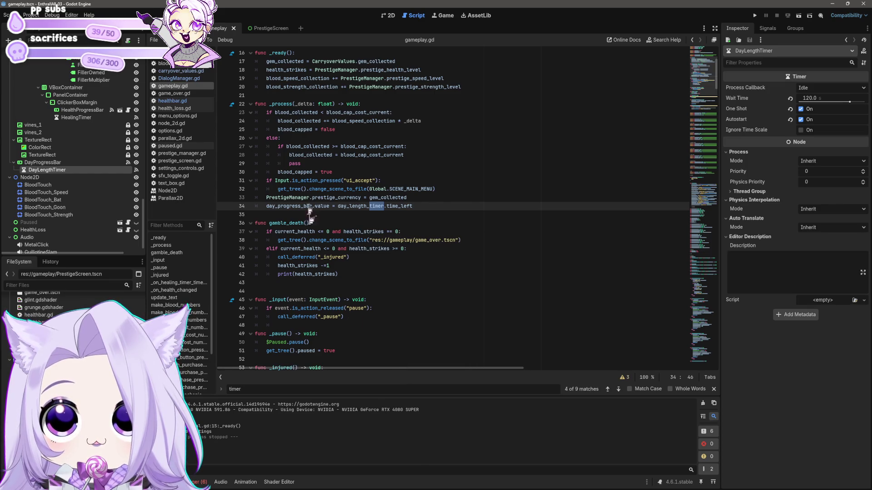
# Step: Open carryover_values.gd and run the Enthrall All project
pyautogui.click(180, 71)
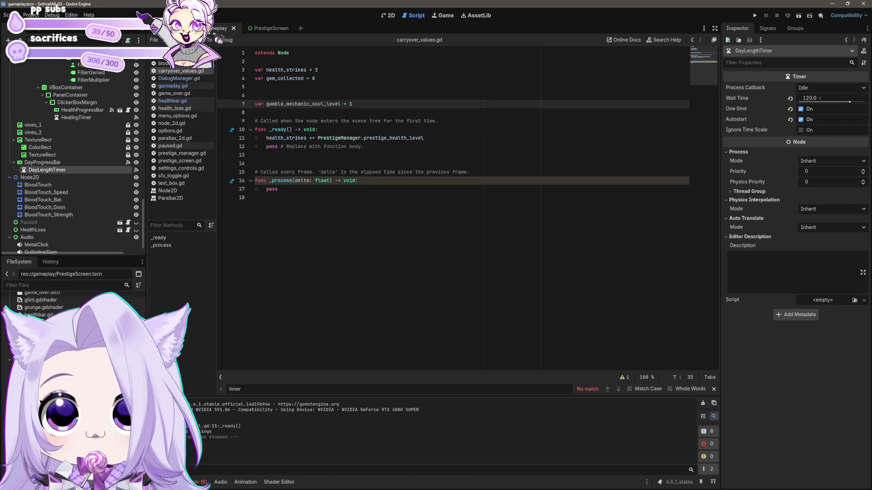
pyautogui.click(255, 29)
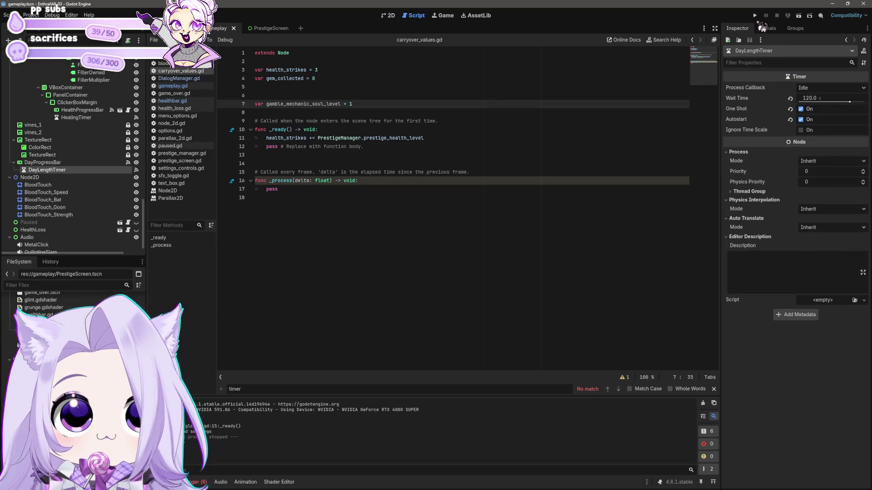
pyautogui.click(755, 15)
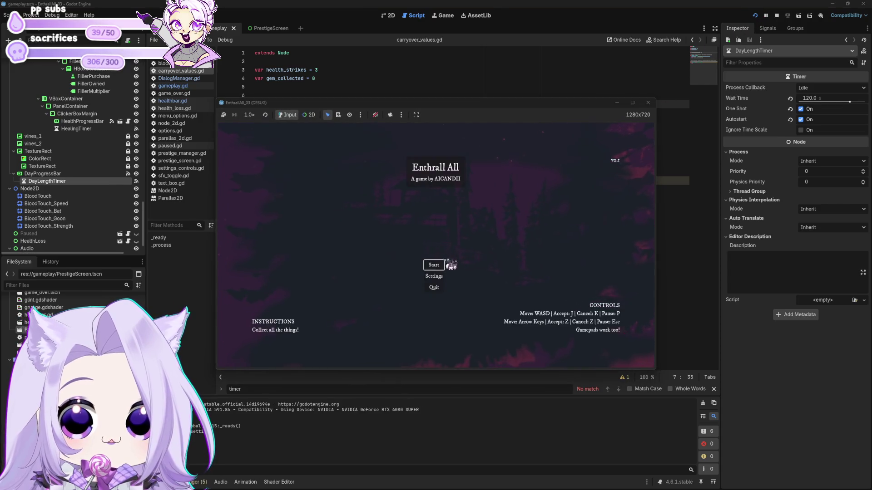
# Step: Start a new game at 16x speed until Night Falls, reset to 1x, and begin the next day
pyautogui.click(434, 263)
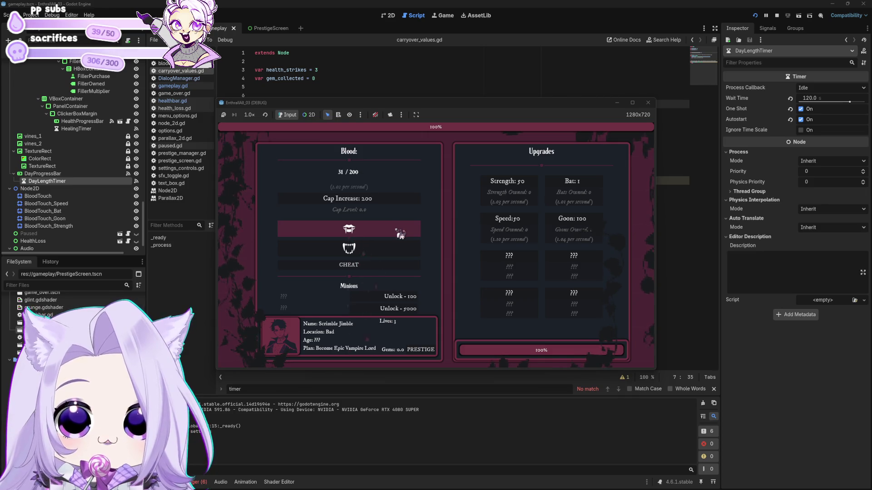
pyautogui.click(249, 114)
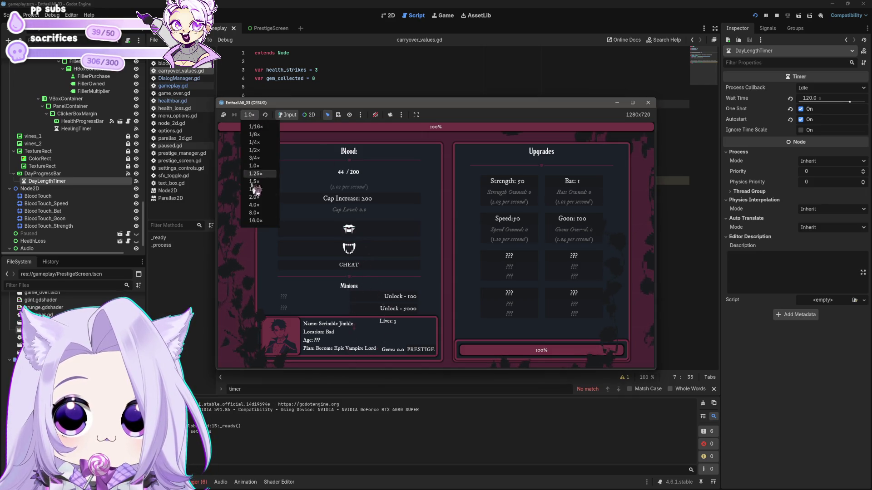
pyautogui.click(262, 223)
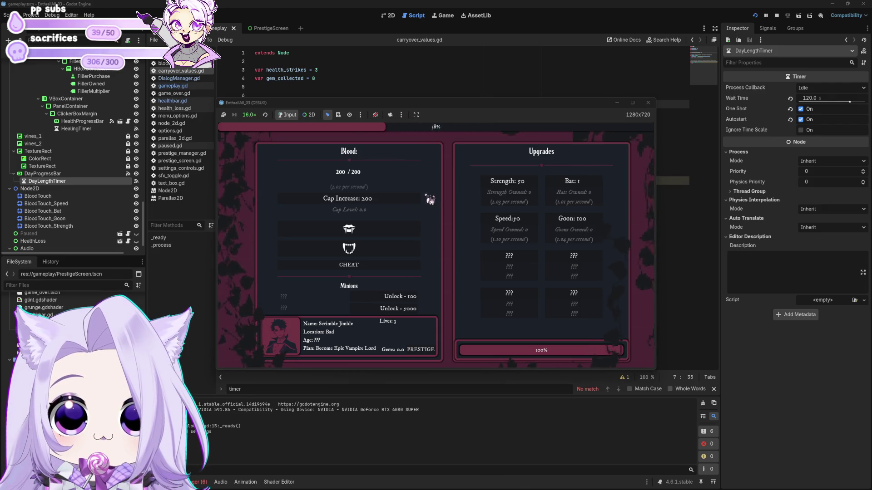
pyautogui.click(255, 117)
pyautogui.click(254, 171)
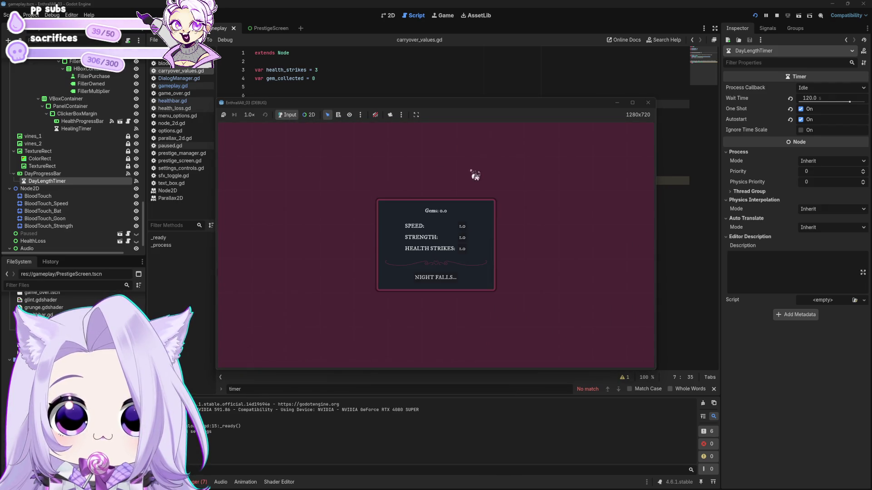
pyautogui.click(453, 279)
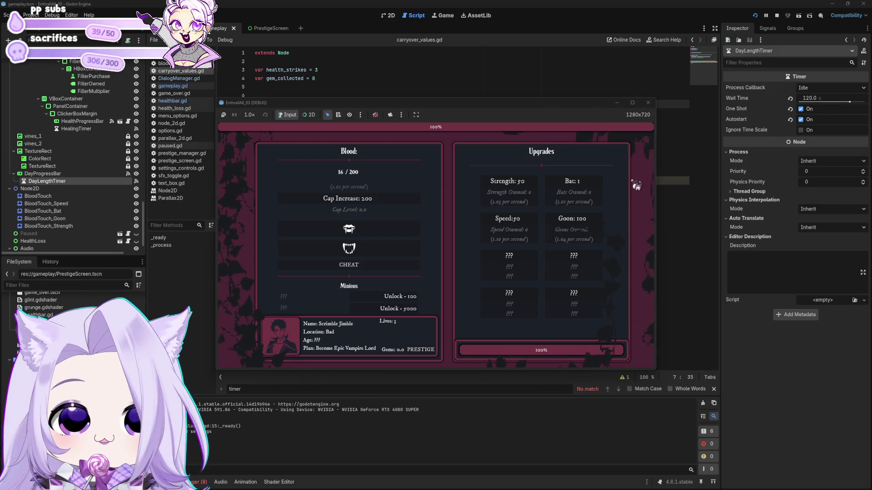
# Step: At 4x speed, harvest blood and buy a Cap Increase raising the blood cap to 2.00K
pyautogui.click(403, 233)
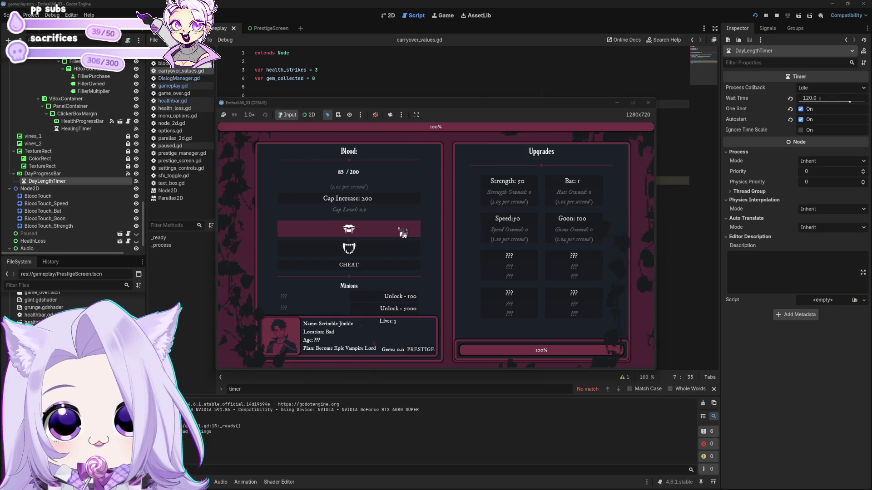
pyautogui.click(249, 114)
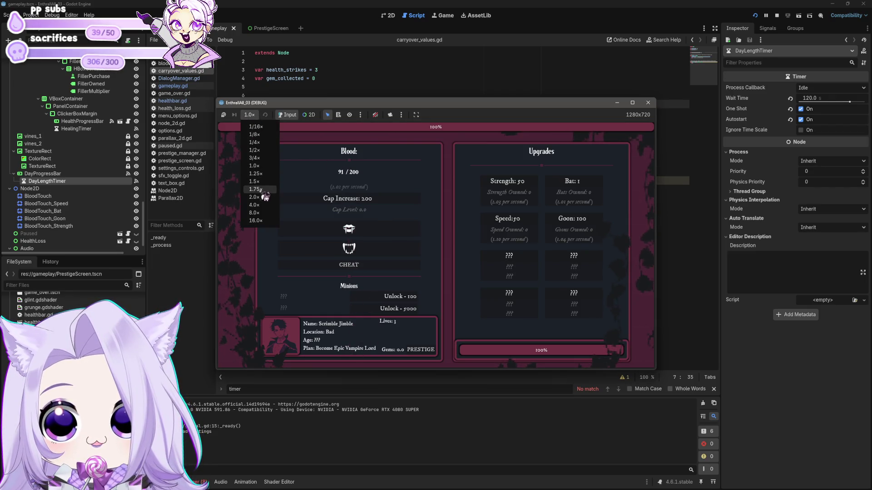
pyautogui.click(254, 205)
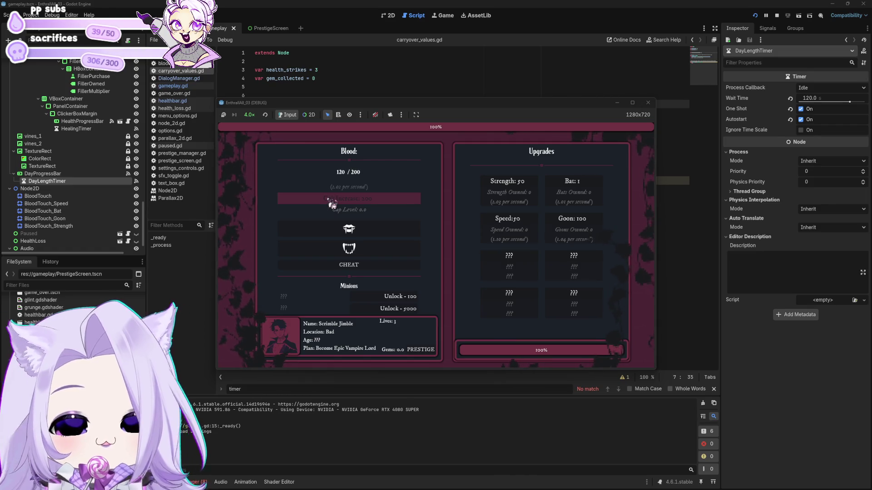
pyautogui.click(363, 232)
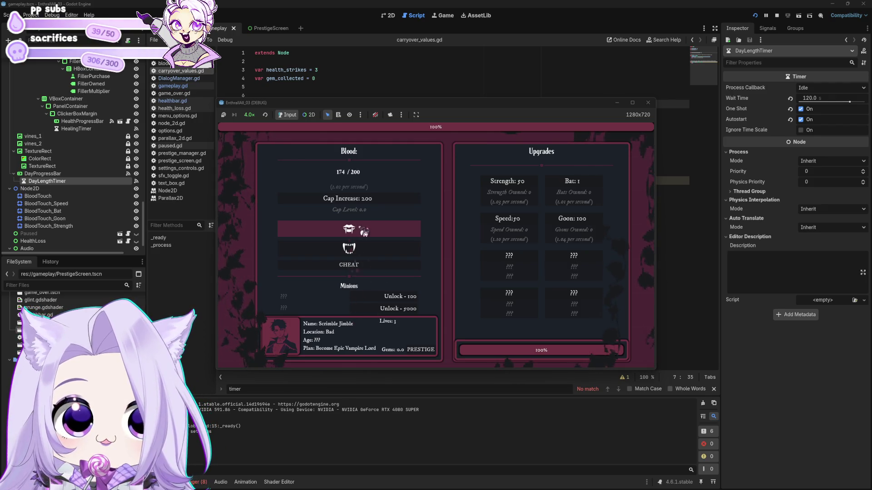
pyautogui.click(363, 199)
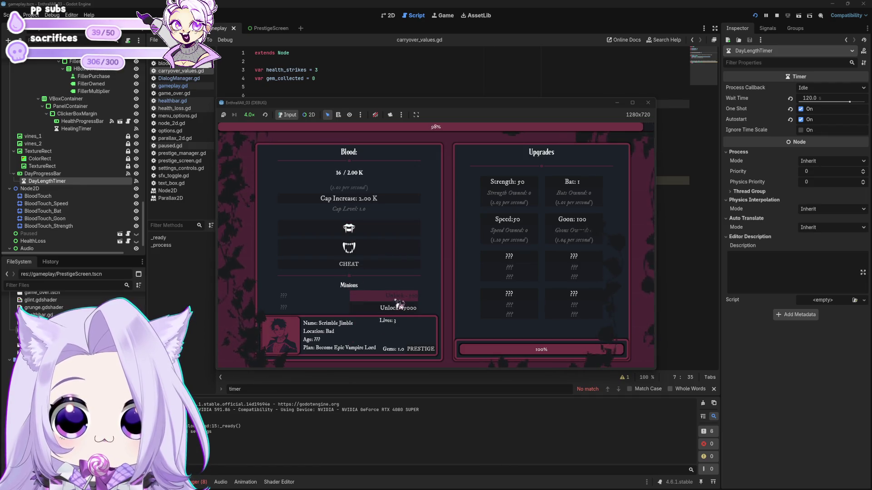
pyautogui.click(250, 114)
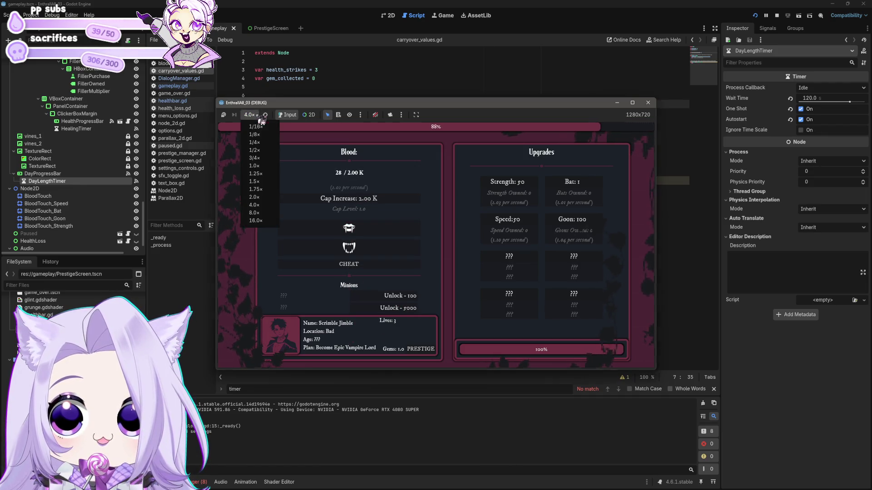
pyautogui.click(261, 172)
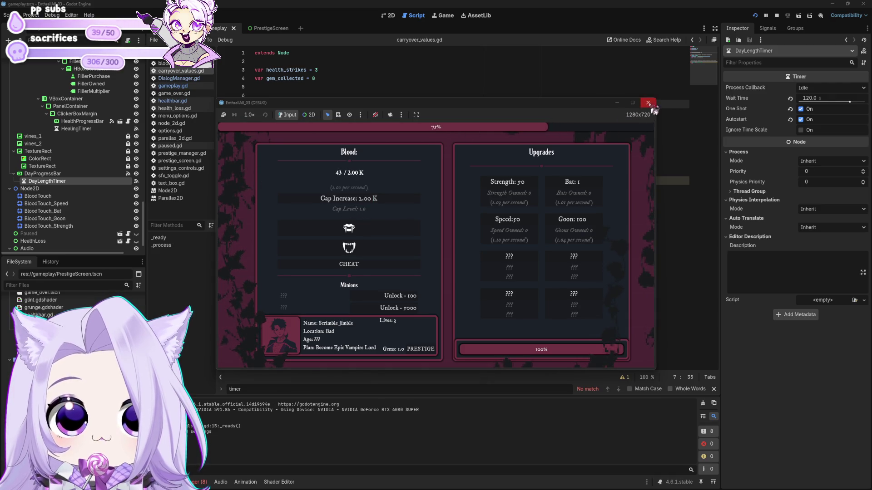
# Step: Stop the game, open gameplay.gd, and review lines 42 and 34
pyautogui.click(648, 102)
pyautogui.click(412, 198)
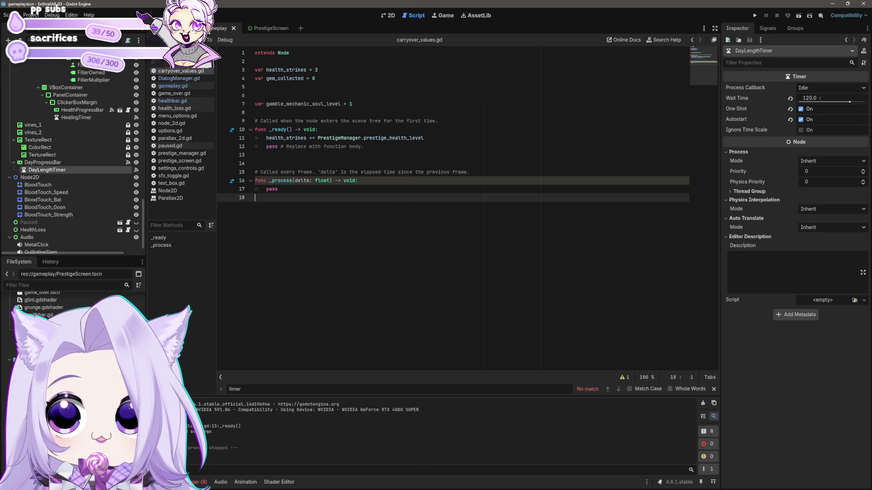
pyautogui.click(179, 86)
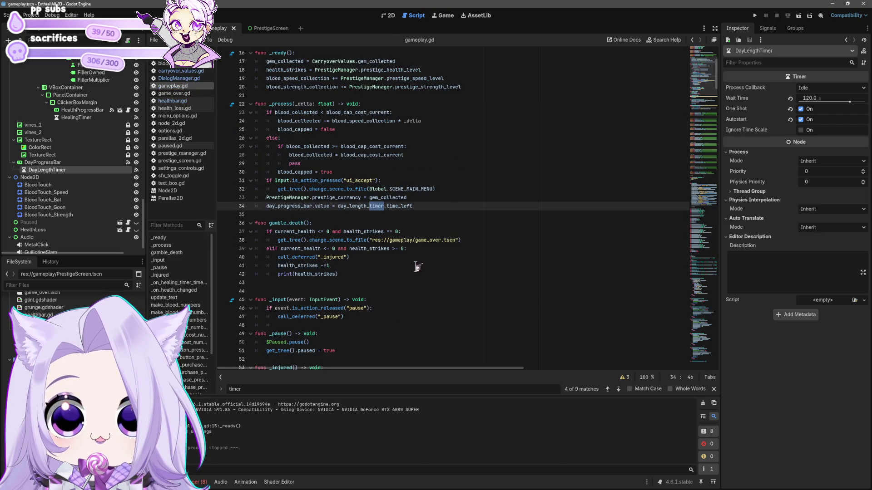
pyautogui.click(400, 275)
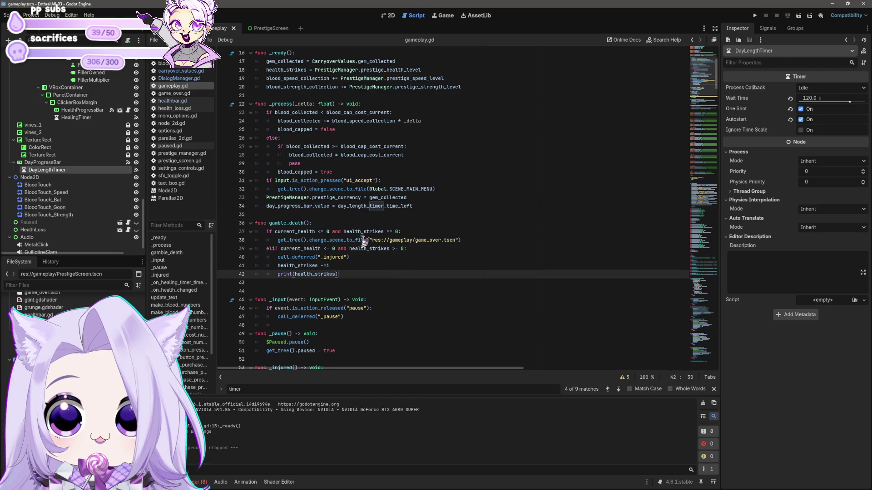
pyautogui.click(287, 206)
pyautogui.click(432, 207)
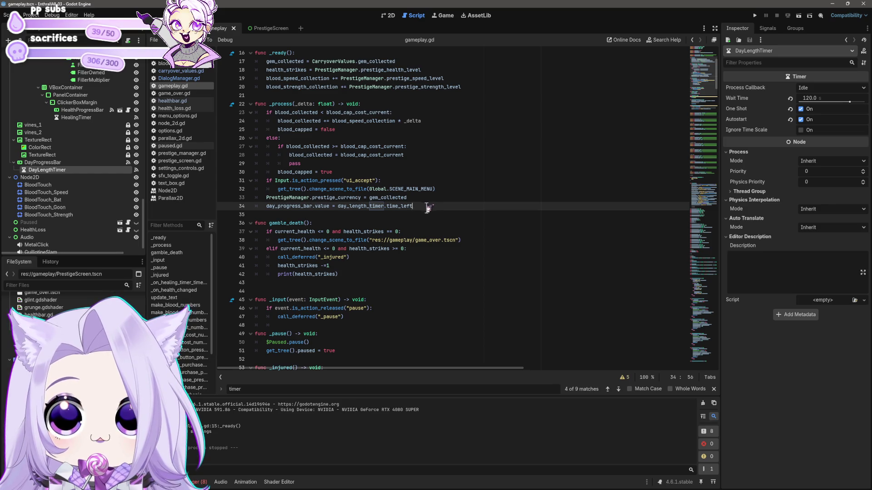
# Step: Scroll through the script code, then start editing the DayLengthTimer Wait Time
pyautogui.scroll(5, 427, 208)
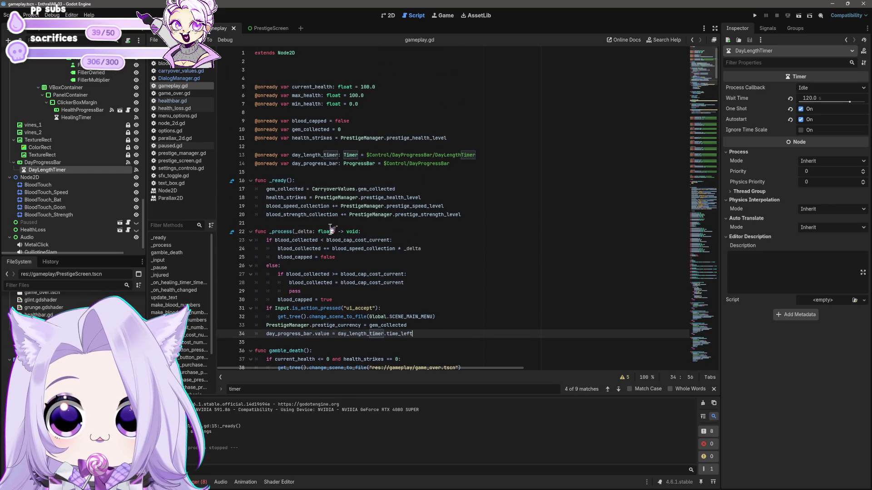
pyautogui.moveTo(330, 227)
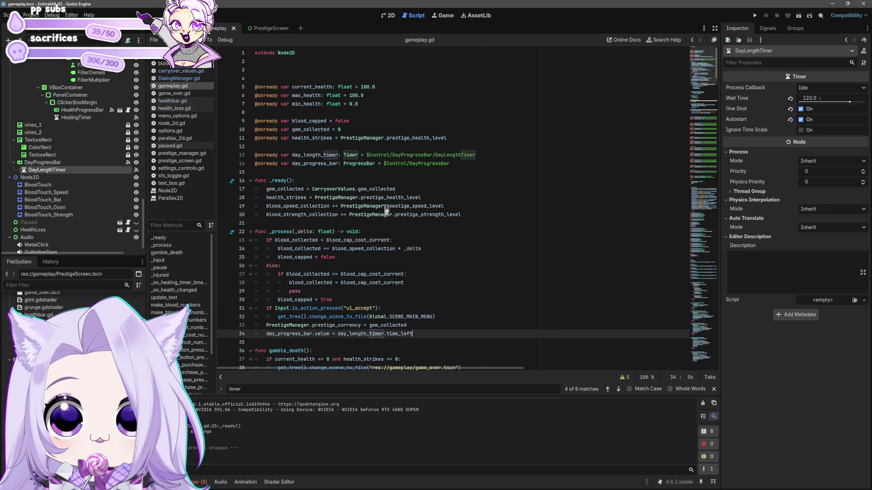
pyautogui.moveTo(401, 209)
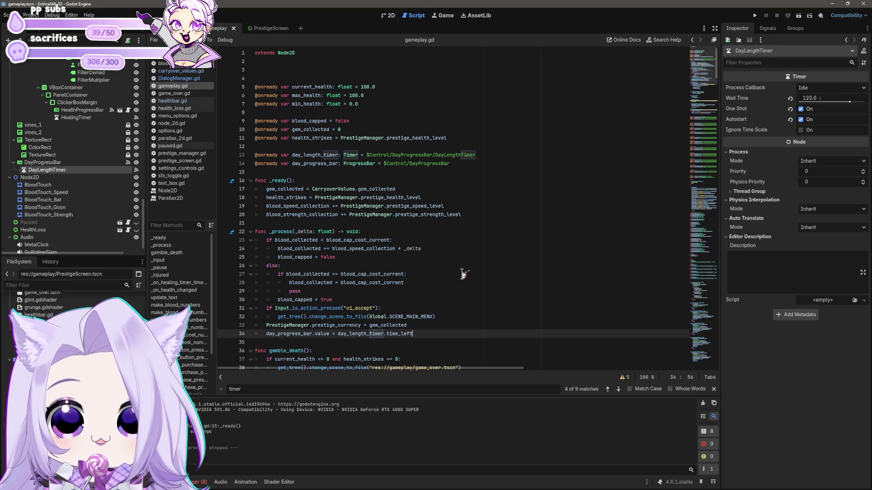
pyautogui.scroll(-4, 462, 274)
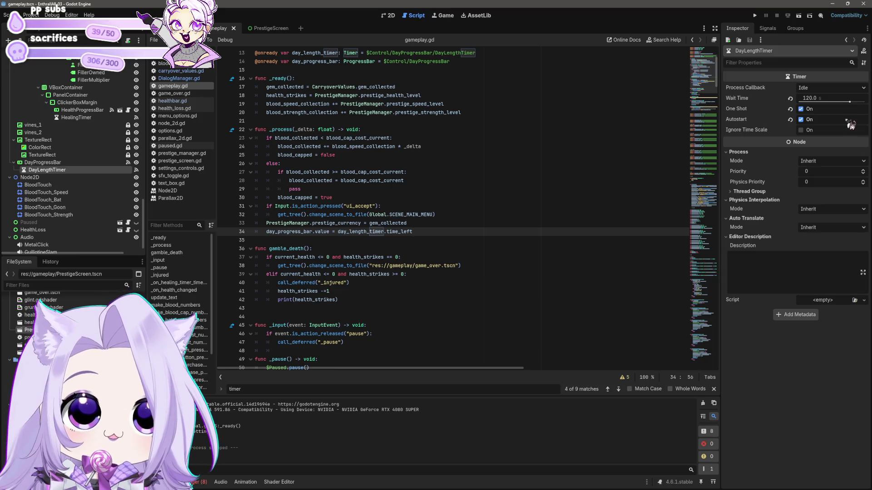
pyautogui.click(821, 100)
# Step: Commit a 90-second Wait Time and start a new game to test it
pyautogui.write('0')
pyautogui.press('Return')
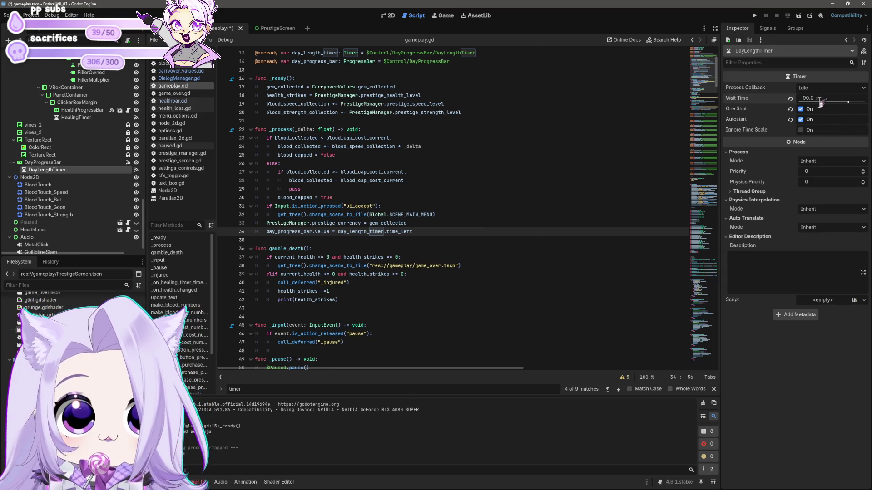
pyautogui.click(754, 15)
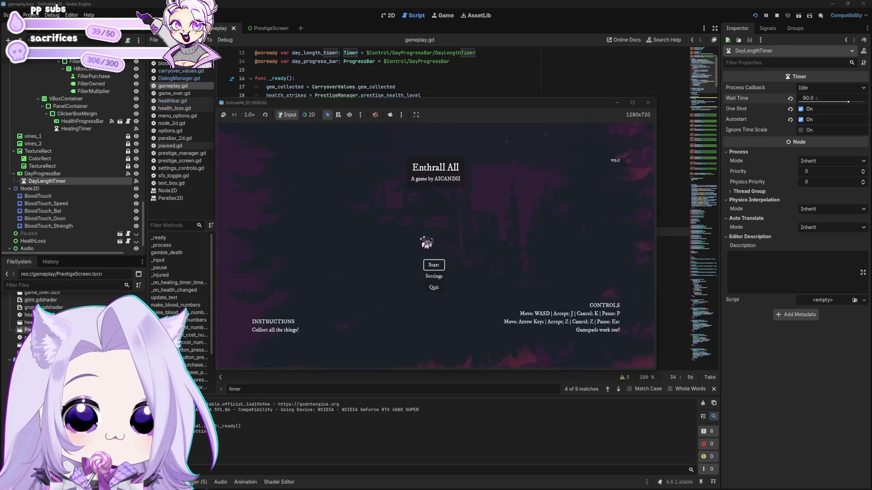
pyautogui.click(424, 266)
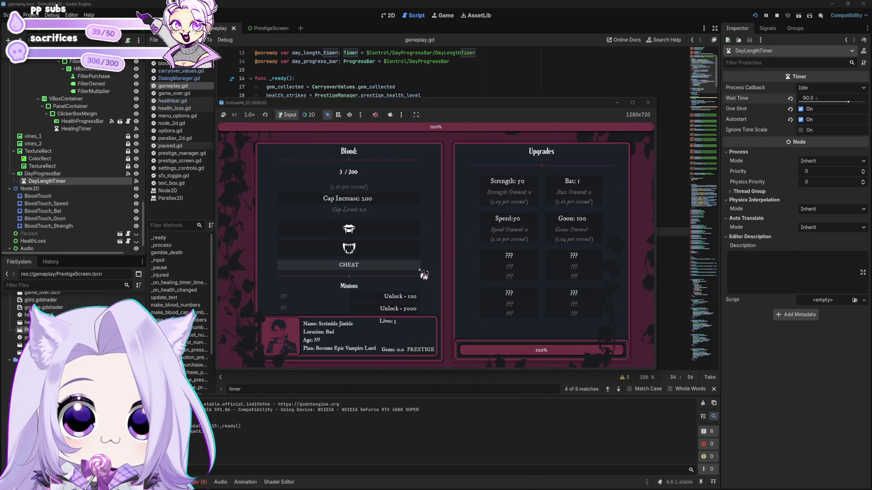
# Step: Harvest blood, unlock the Wayward Soul minion, and buy three bats and two speed upgrades
pyautogui.click(387, 230)
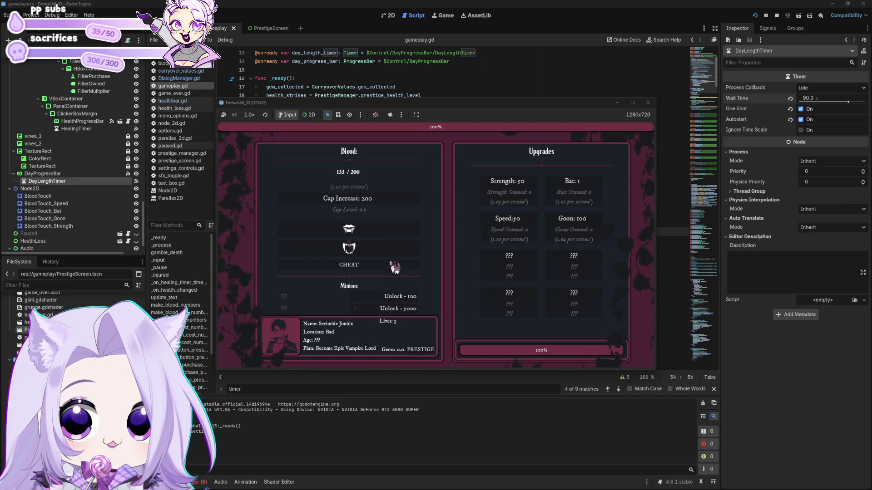
pyautogui.click(407, 297)
pyautogui.click(384, 235)
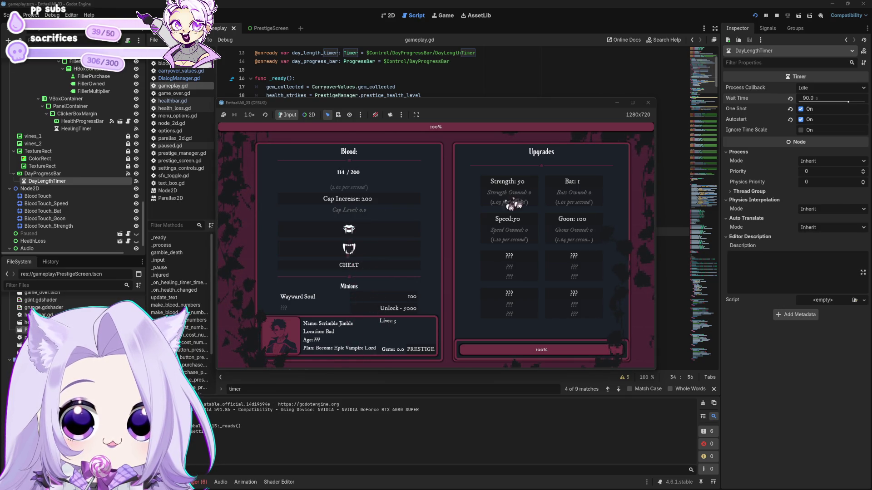
pyautogui.tripleClick(569, 186)
pyautogui.doubleClick(509, 224)
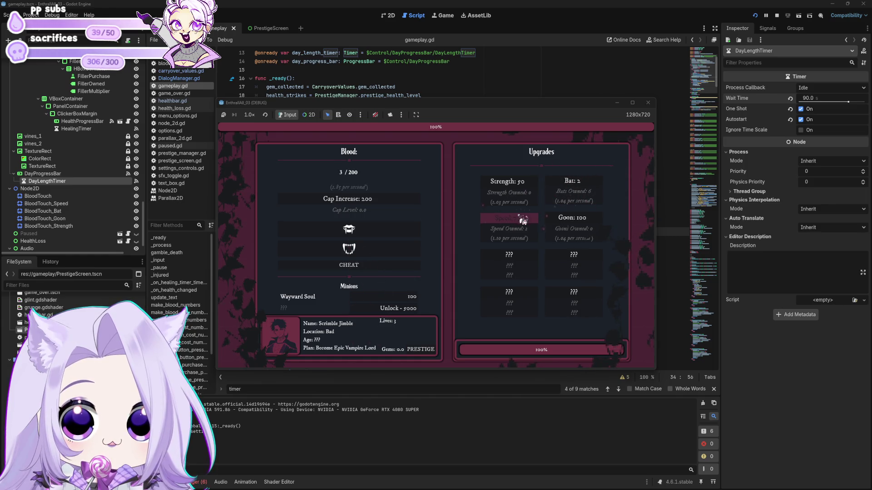
# Step: Gather blood, buy the Strength upgrade, and keep harvesting blood
pyautogui.click(395, 239)
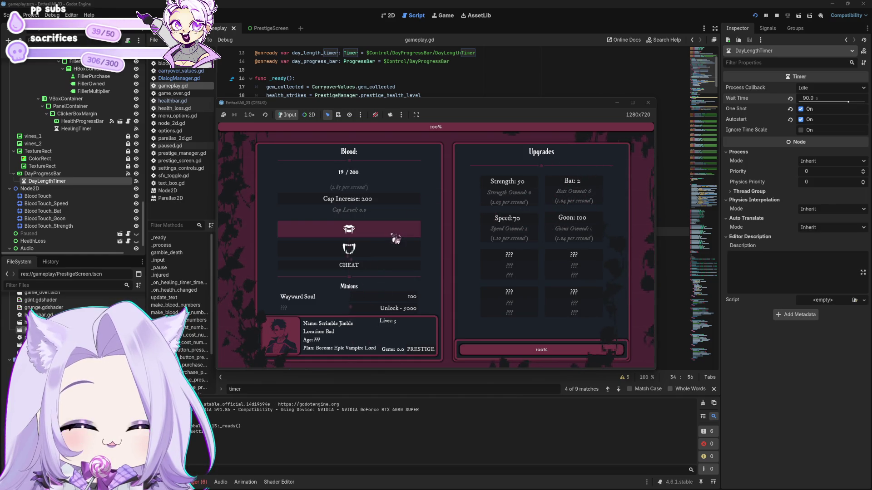
pyautogui.click(395, 238)
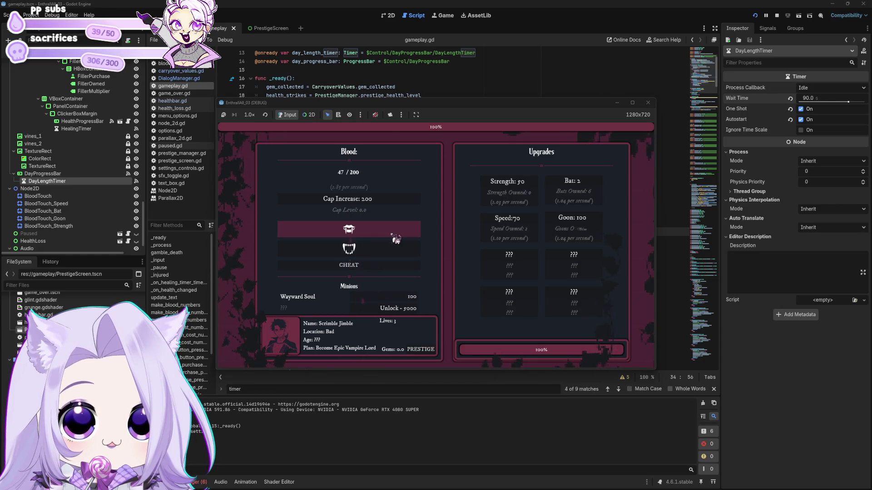
pyautogui.click(395, 239)
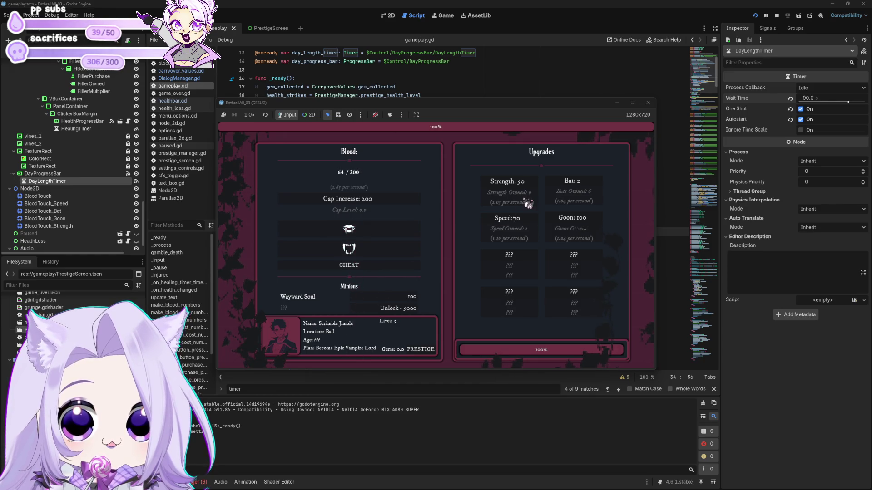
pyautogui.click(533, 182)
pyautogui.click(403, 232)
pyautogui.click(403, 232)
pyautogui.click(404, 233)
pyautogui.click(403, 233)
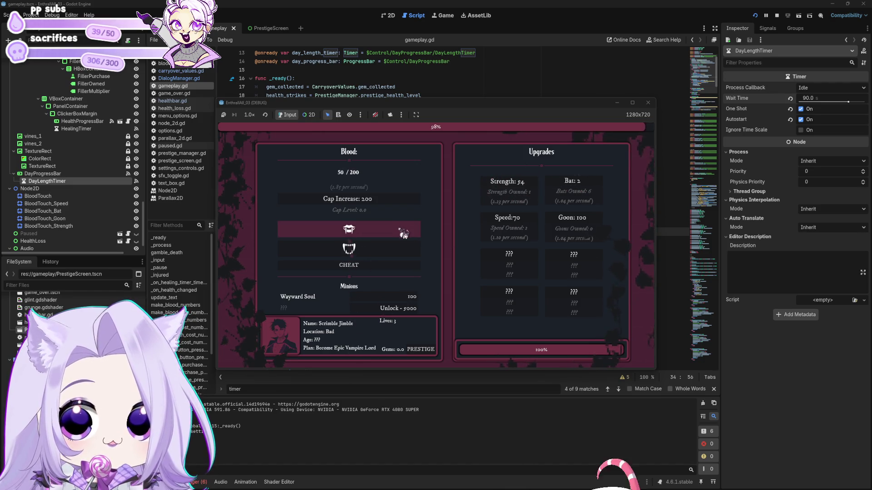
pyautogui.click(404, 235)
pyautogui.click(403, 236)
pyautogui.click(403, 239)
pyautogui.click(403, 240)
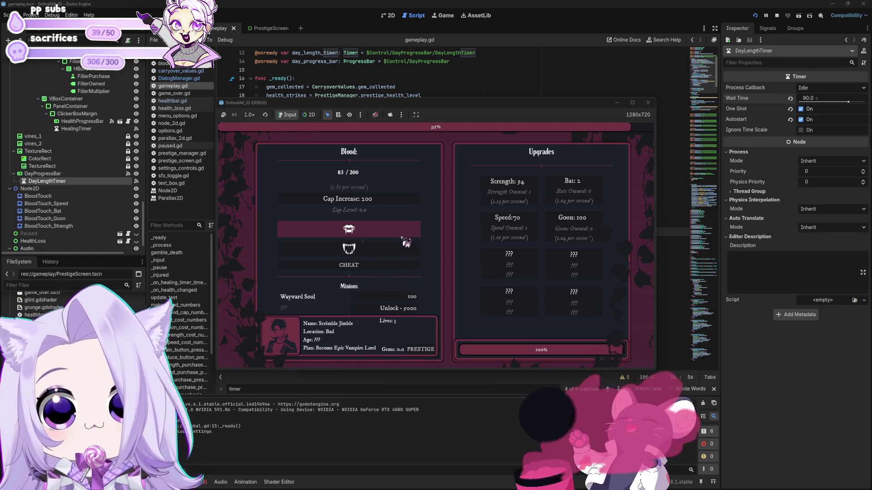
pyautogui.click(403, 239)
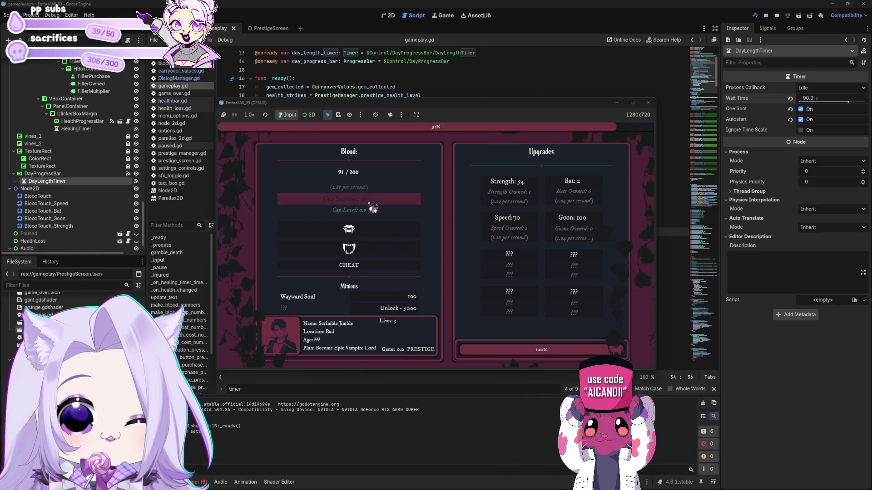
# Step: Move the game window aside, gather a little more blood, and close the game
pyautogui.moveTo(447, 109)
pyautogui.mouseDown()
pyautogui.moveTo(429, 366)
pyautogui.moveTo(373, 259)
pyautogui.moveTo(497, 102)
pyautogui.mouseUp()
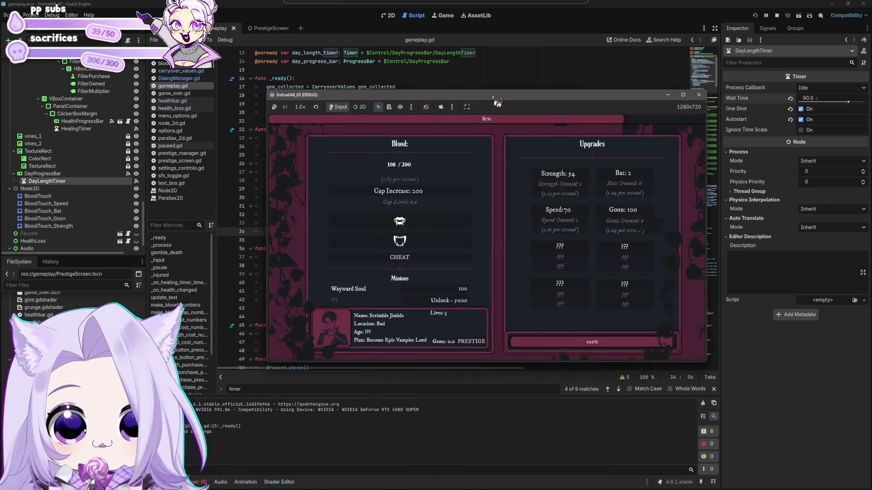
pyautogui.click(424, 218)
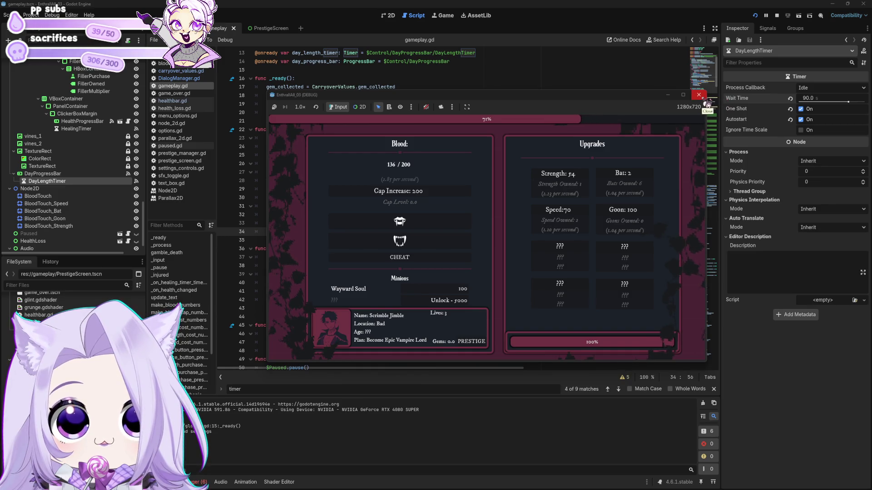
pyautogui.click(700, 95)
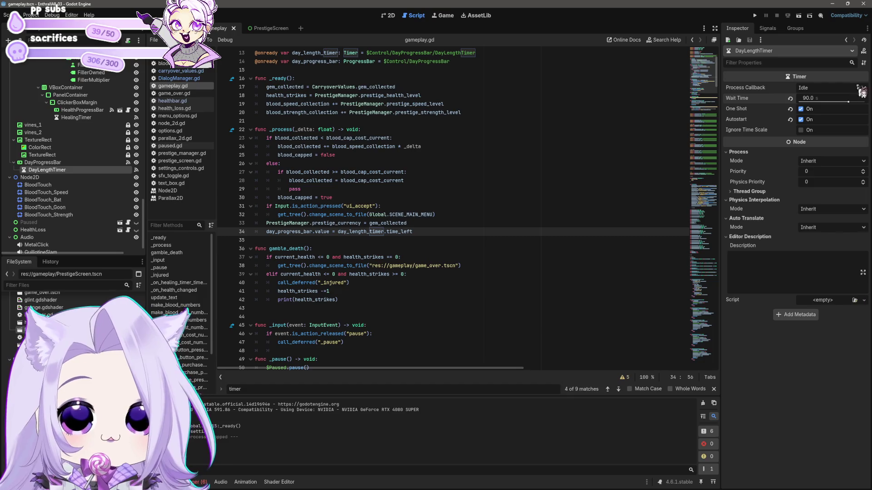
# Step: Set DayLengthTimer Wait Time to 60, briefly test-run, then switch to the blood_meter scene
pyautogui.click(850, 95)
pyautogui.write('60')
pyautogui.press('Return')
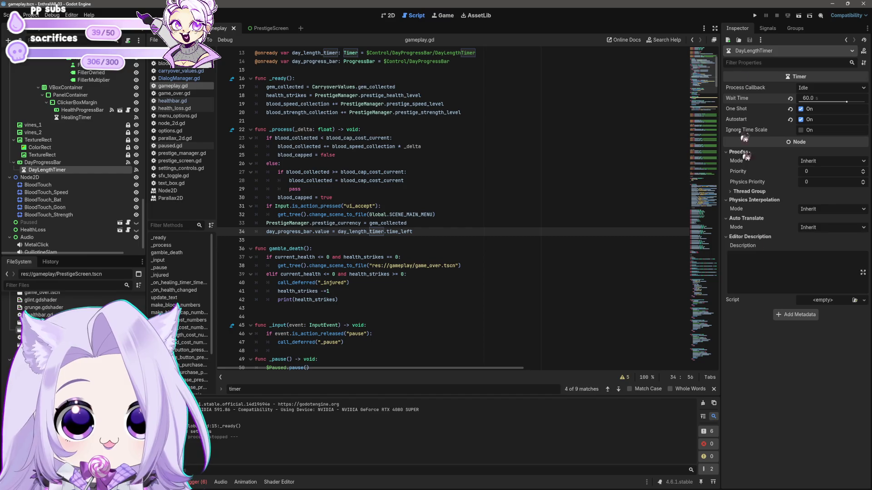
pyautogui.click(755, 15)
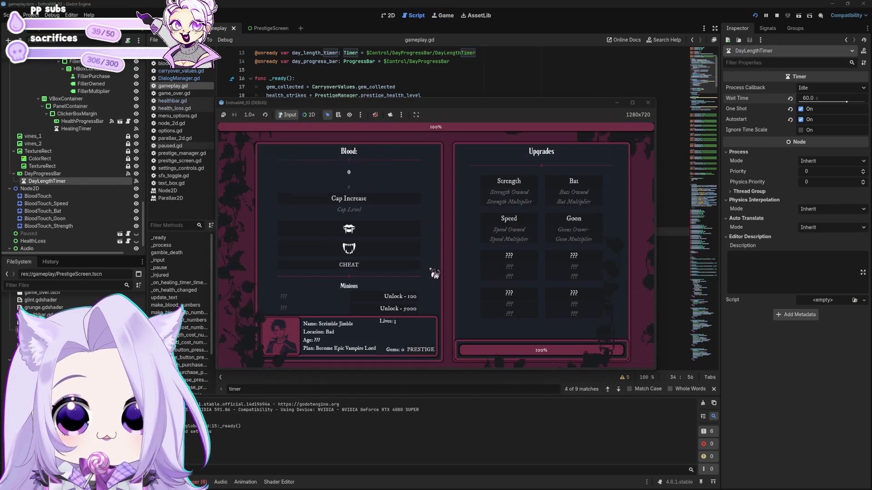
pyautogui.click(654, 105)
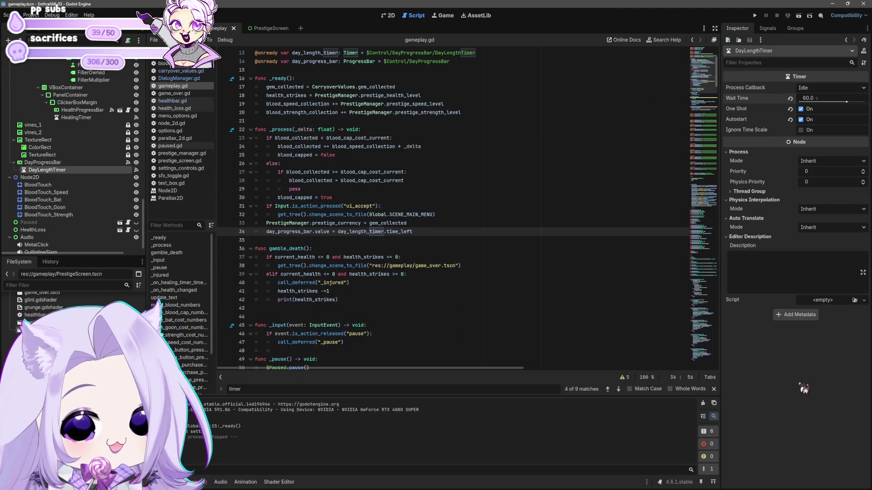
pyautogui.click(186, 28)
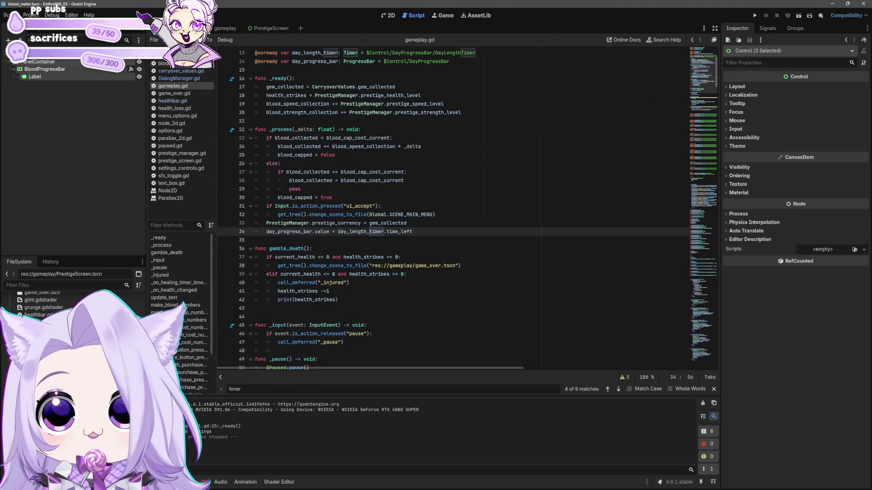
pyautogui.click(221, 28)
pyautogui.click(181, 71)
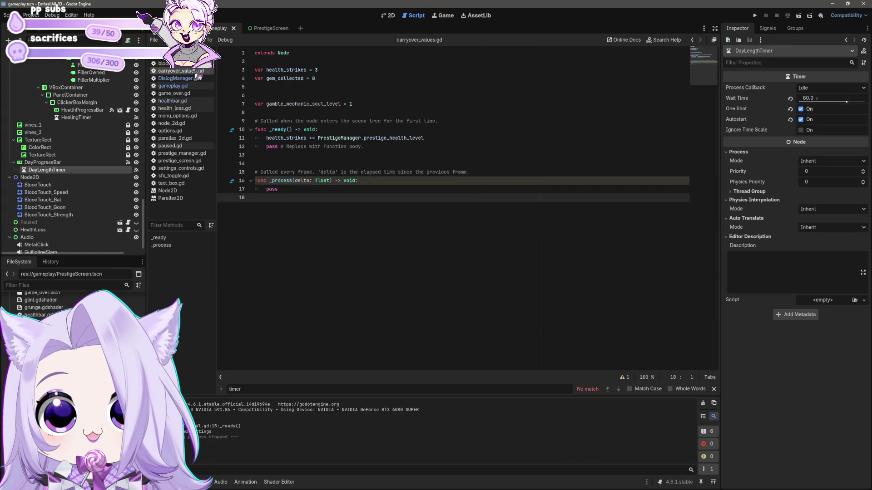
pyautogui.click(182, 78)
pyautogui.click(172, 86)
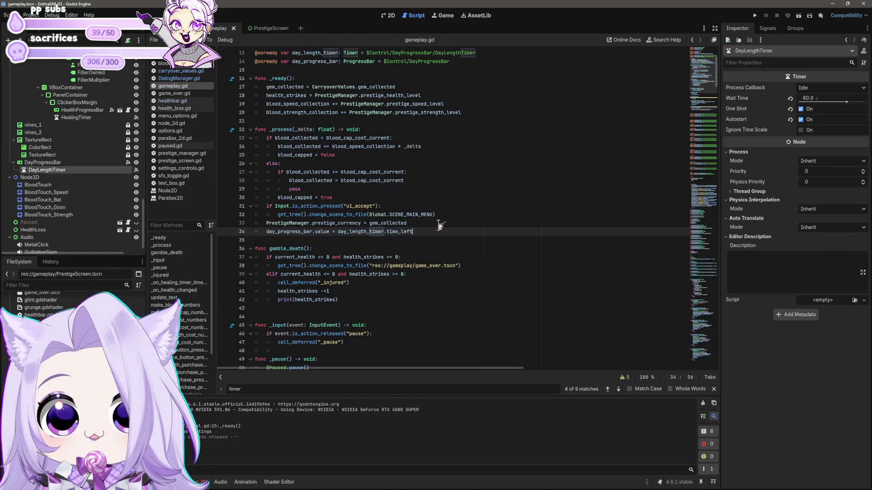
pyautogui.click(430, 265)
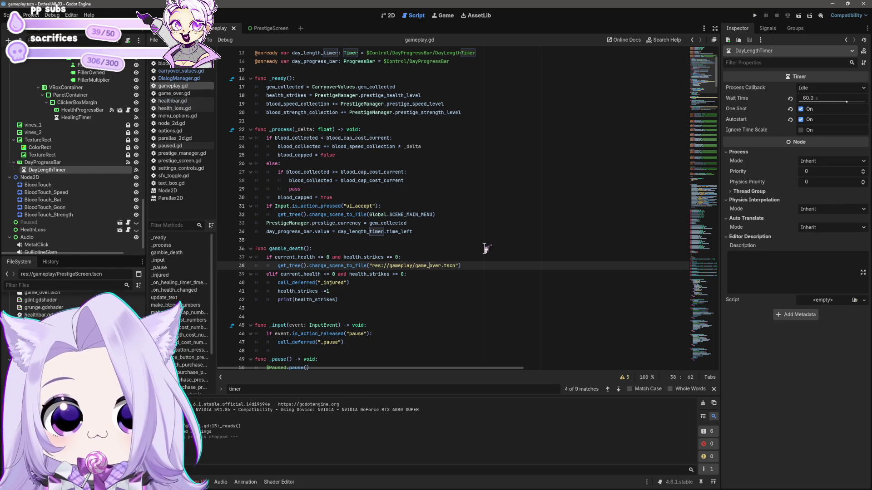
pyautogui.moveTo(716, 80); pyautogui.dragTo(746, 360)
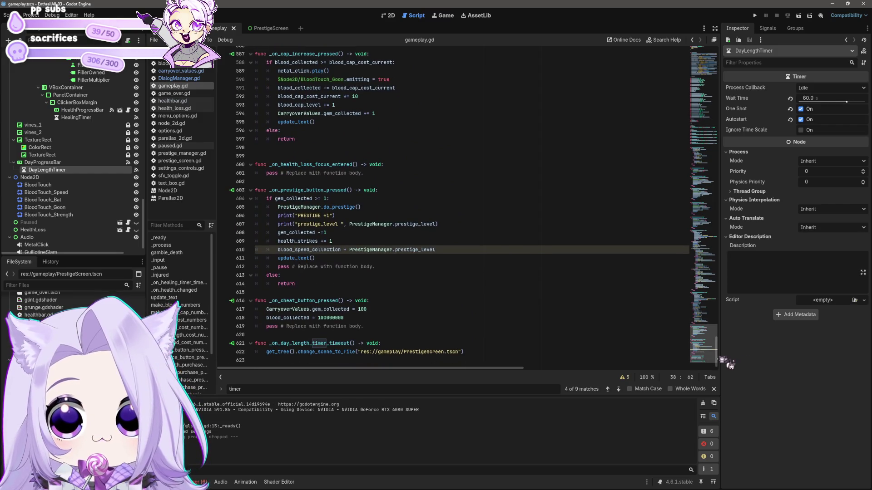
pyautogui.click(411, 344)
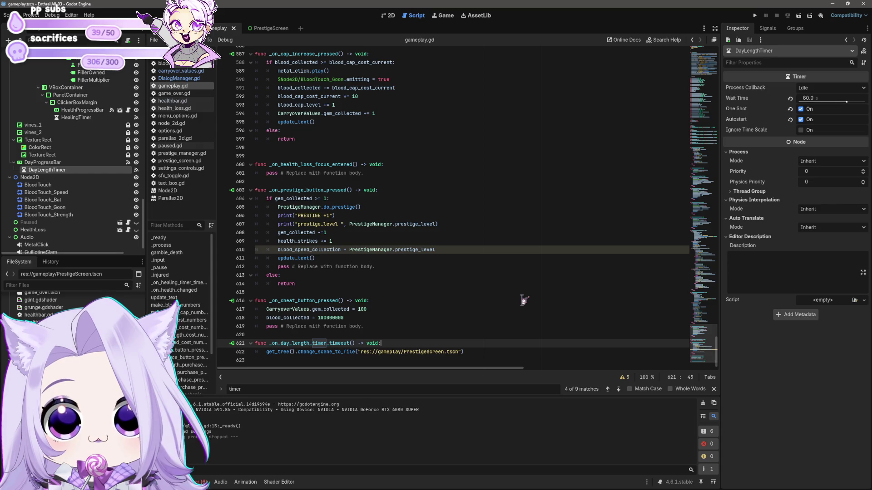
pyautogui.click(480, 303)
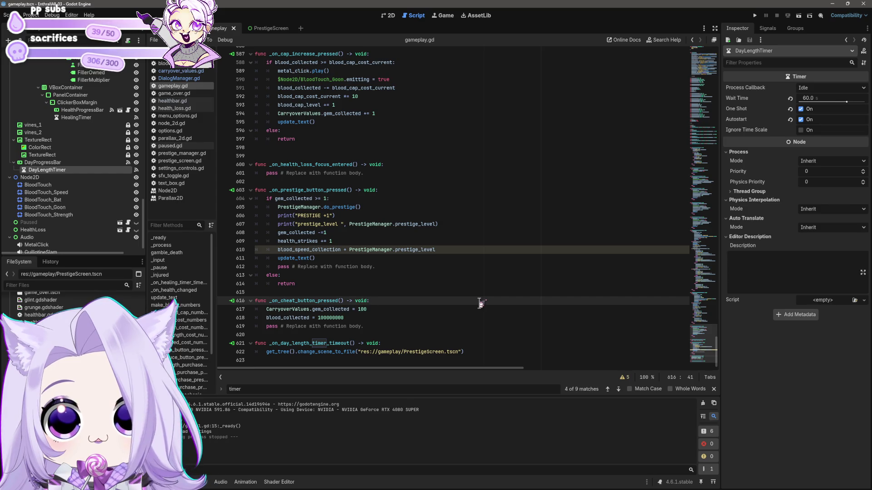
pyautogui.click(379, 175)
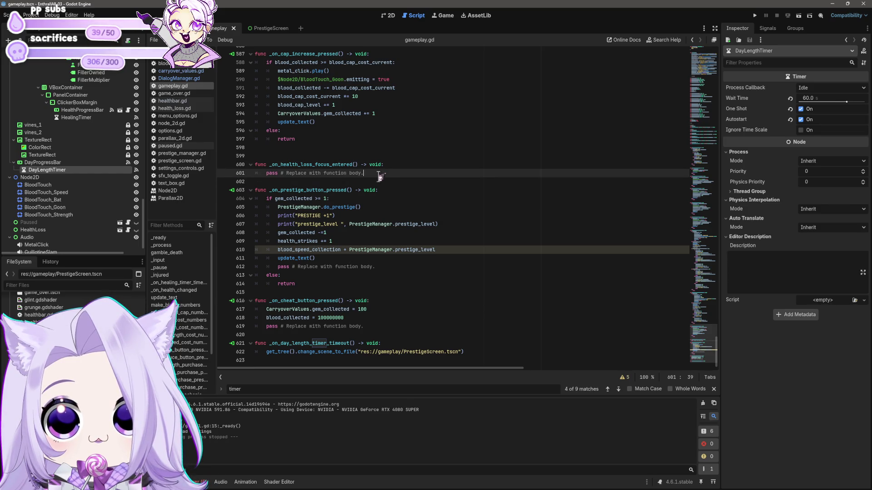
pyautogui.hotkey('shift', 'Up')
pyautogui.hotkey('shift', 'Home')
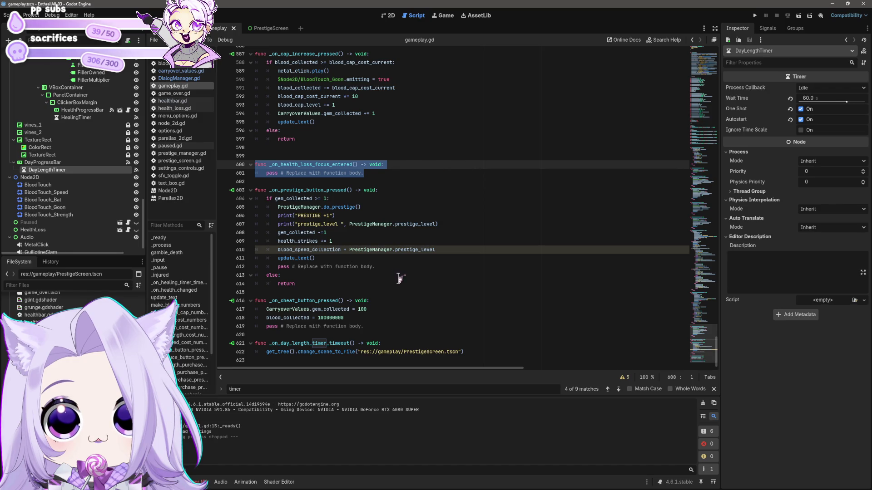
pyautogui.scroll(4, 399, 278)
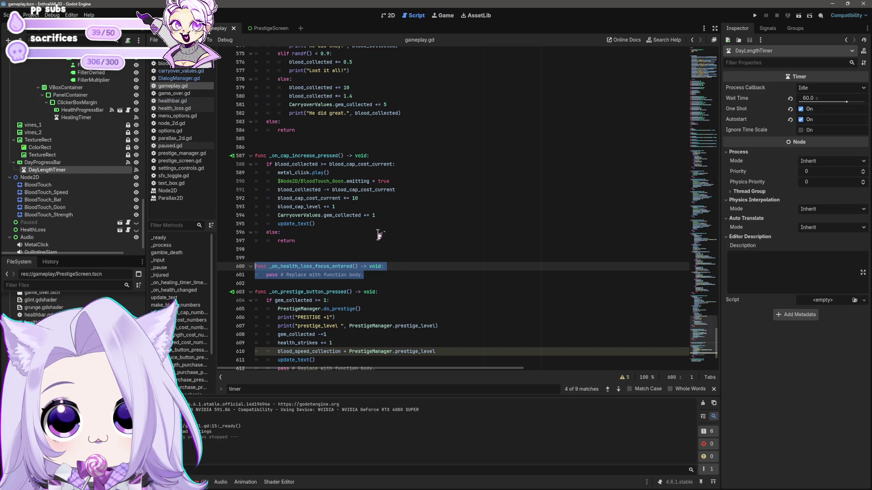
pyautogui.scroll(3, 381, 234)
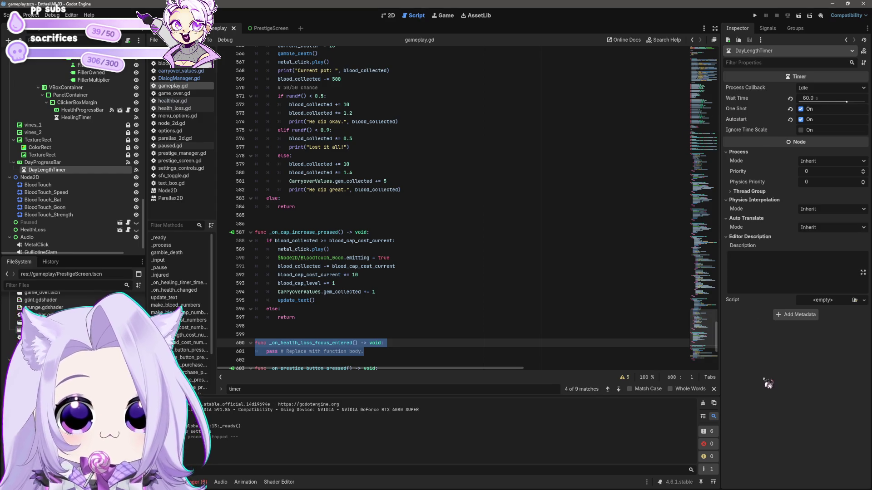
# Step: Keep the timer's process callback at Idle and reset the Wait Time to its default
pyautogui.click(817, 89)
pyautogui.click(828, 90)
pyautogui.click(806, 110)
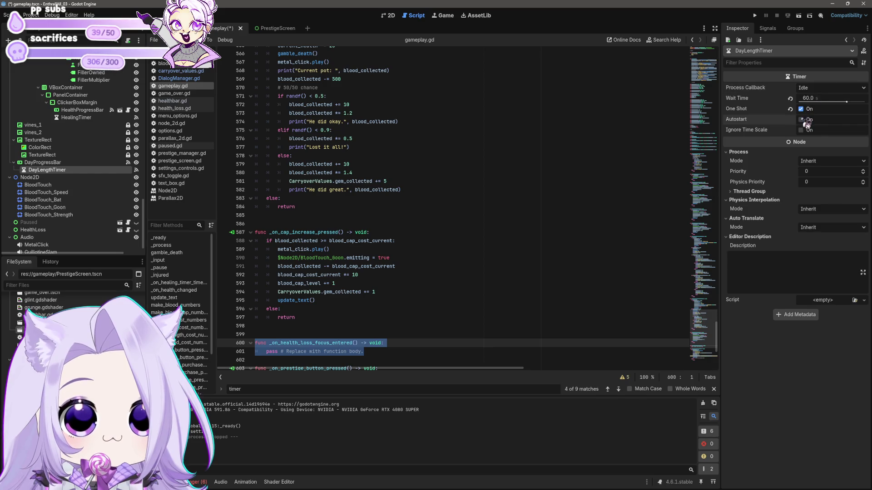
pyautogui.click(790, 99)
# Step: Set the Wait Time to 120 and briefly playtest a new game
pyautogui.click(822, 99)
pyautogui.write('120')
pyautogui.press('Return')
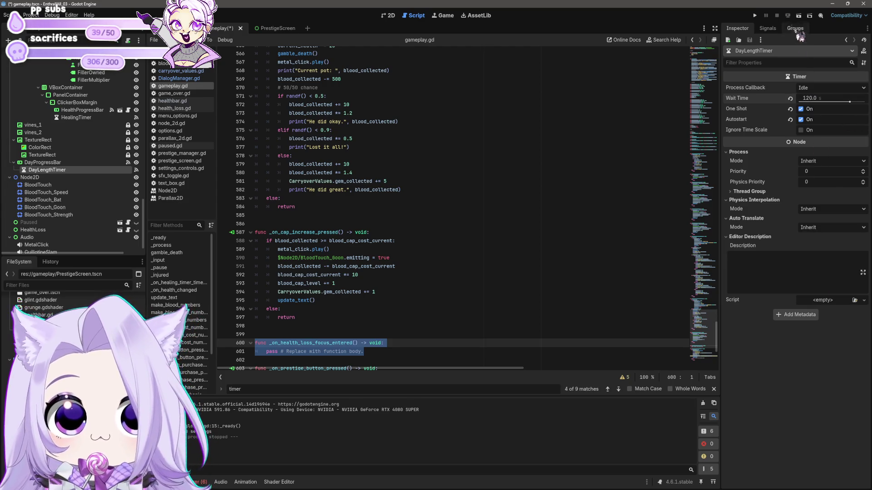
pyautogui.click(755, 15)
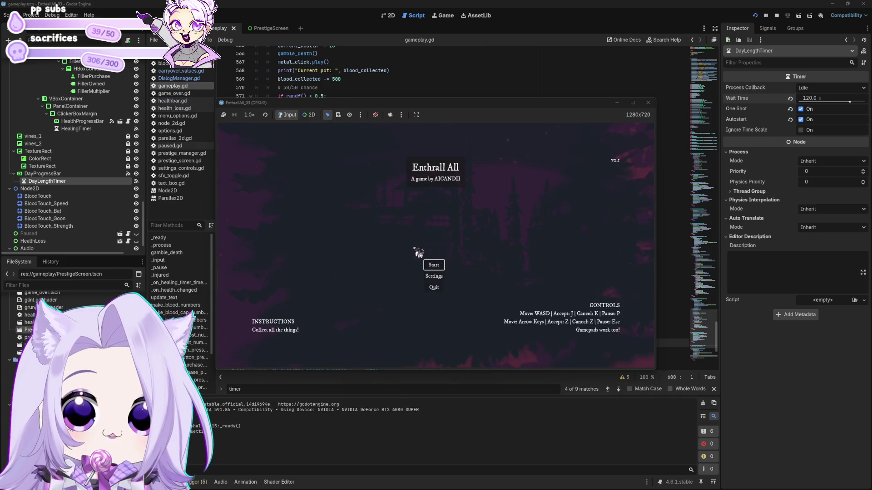
pyautogui.click(433, 266)
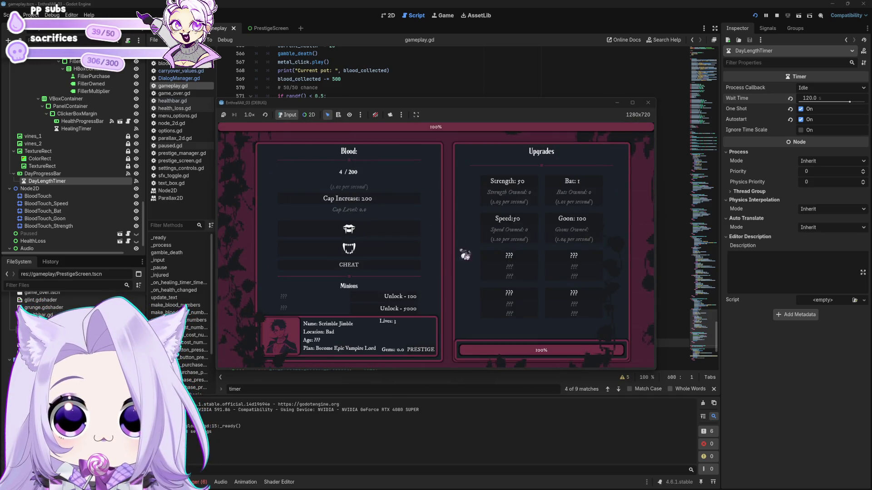
pyautogui.click(648, 103)
# Step: Set the Wait Time back to 60, save the gameplay scene, and relaunch the game
pyautogui.click(814, 97)
pyautogui.write('60')
pyautogui.press('Return')
pyautogui.hotkey('ctrl', 's')
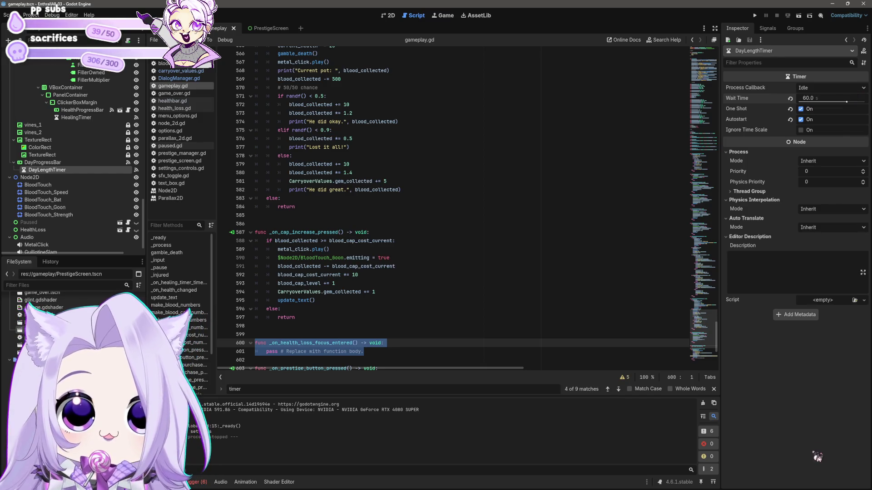
pyautogui.click(755, 16)
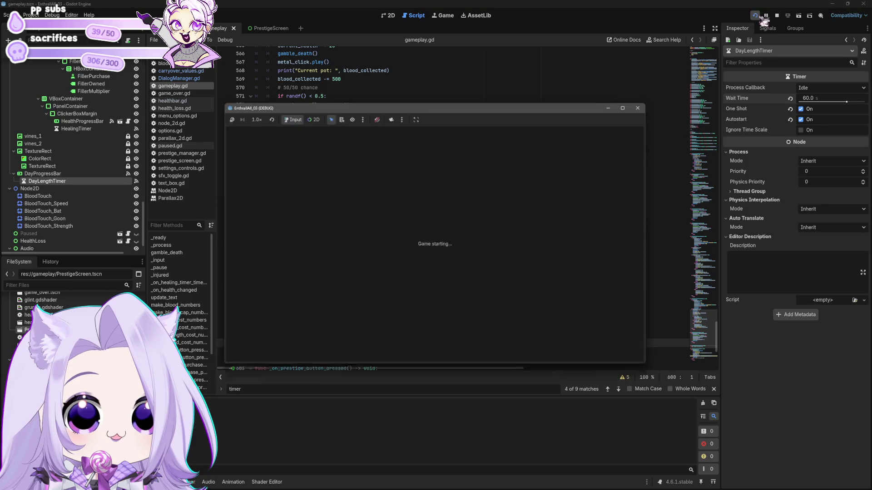